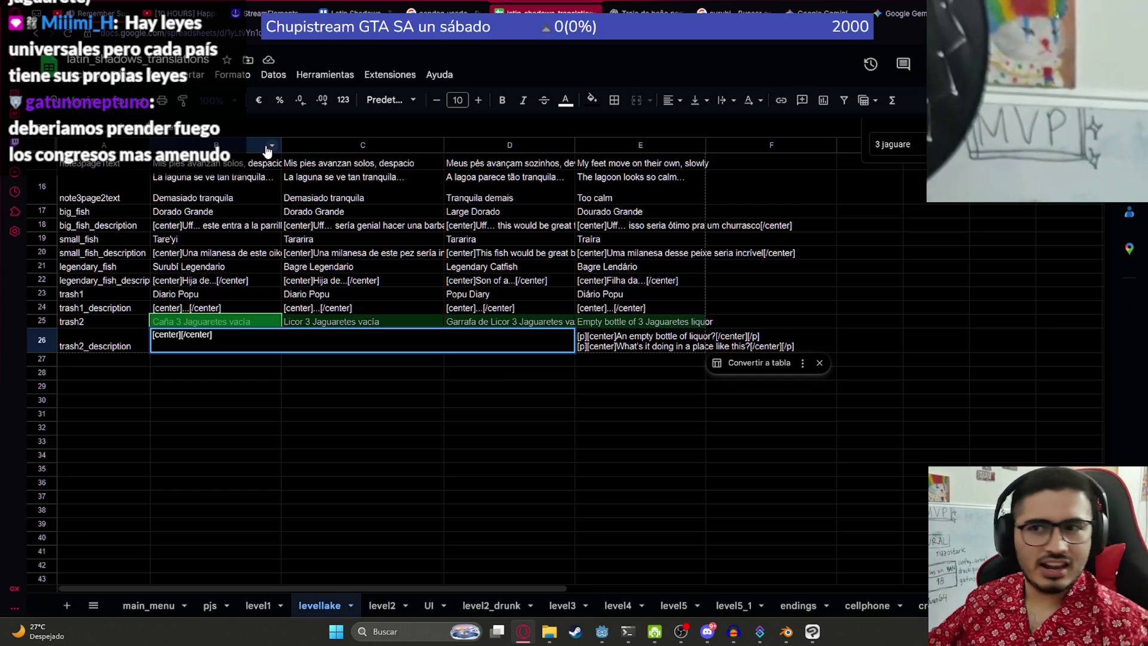
Step: Finish editing B26, clear the trash2_description translations in C26:E26, and return to B26
{"action": "key", "text": "Escape"}
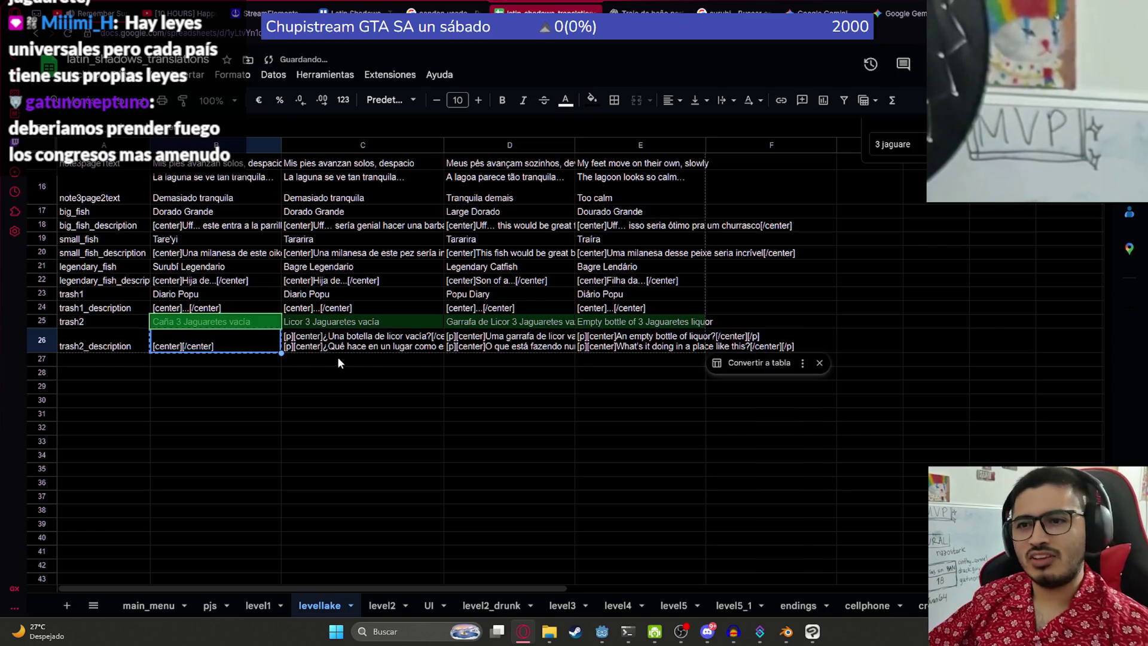
{"action": "left_click_drag", "start_coordinate": [337, 352], "coordinate": [591, 342]}
{"action": "key", "text": "Delete"}
{"action": "left_click", "coordinate": [216, 340]}
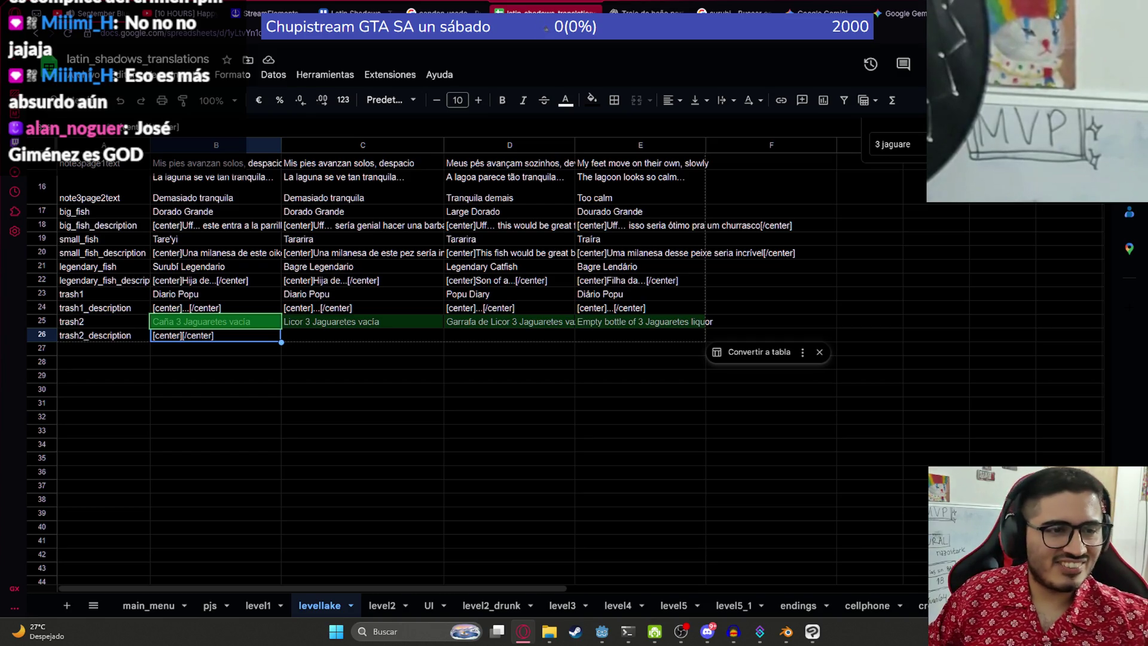
{"action": "key", "text": "alt+Tab"}
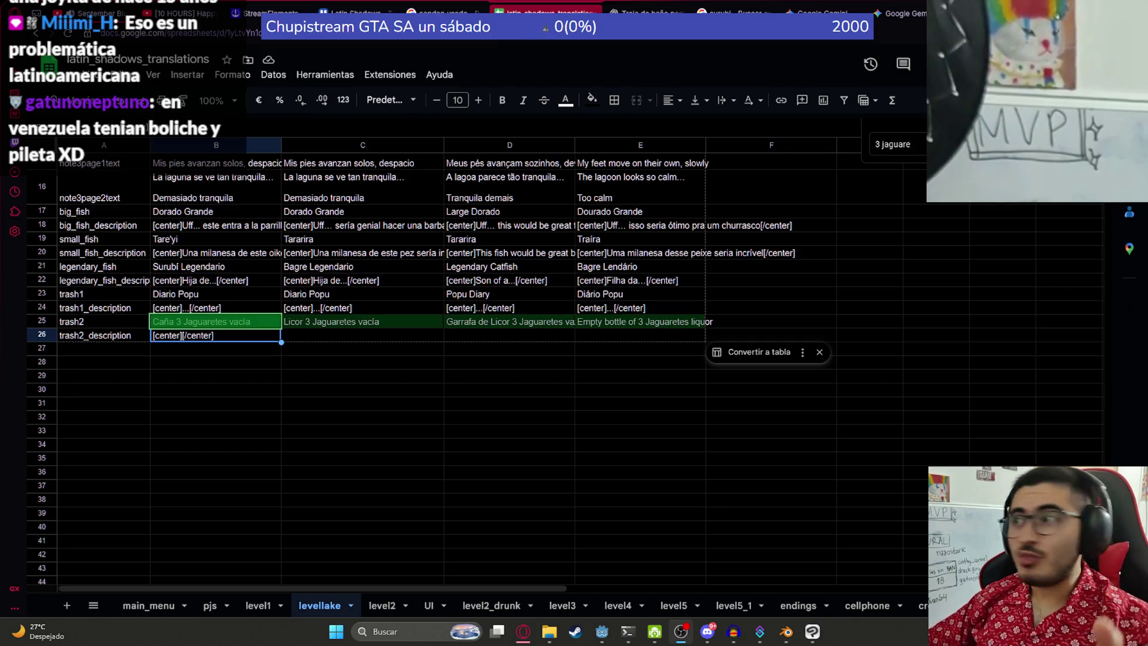
{"action": "key", "text": "ctrl+t"}
{"action": "key", "text": "ctrl+v"}
{"action": "key", "text": "Return"}
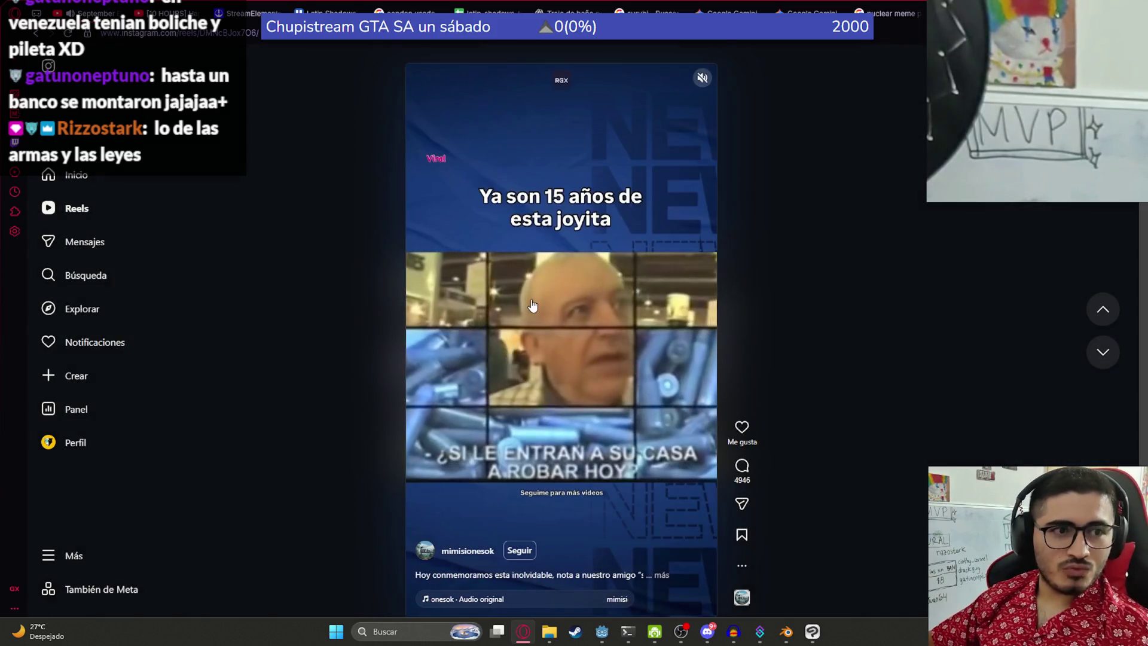
Step: Pause and resume the Instagram reel, turn its sound on, then pause it
{"action": "left_click", "coordinate": [532, 305]}
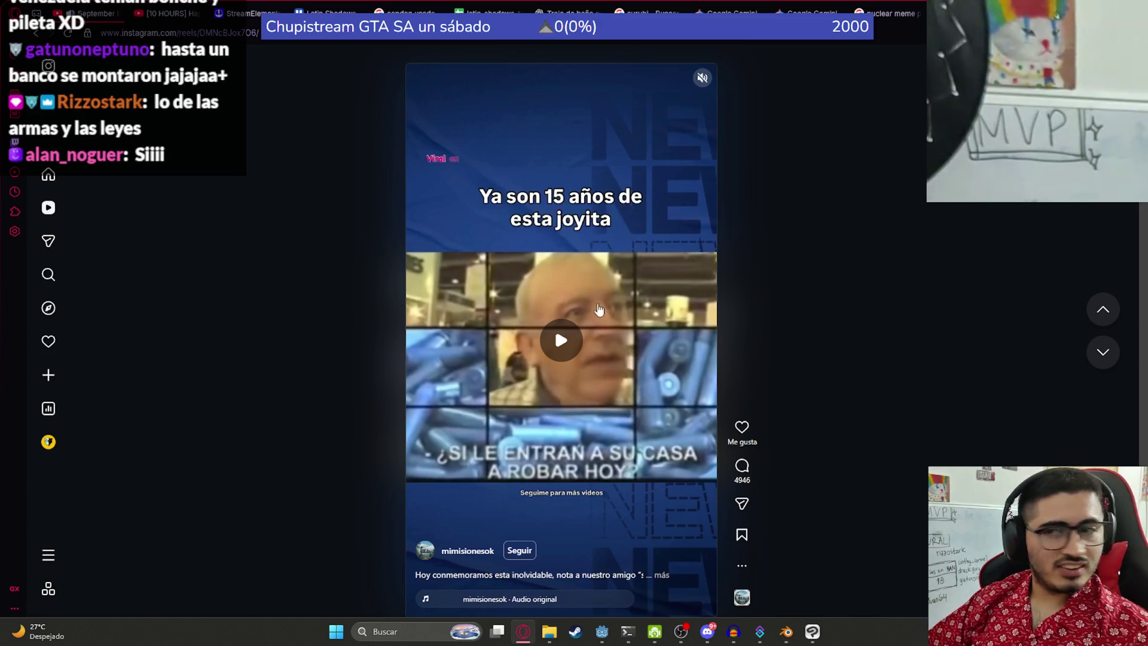
{"action": "left_click", "coordinate": [600, 301]}
{"action": "left_click", "coordinate": [702, 77]}
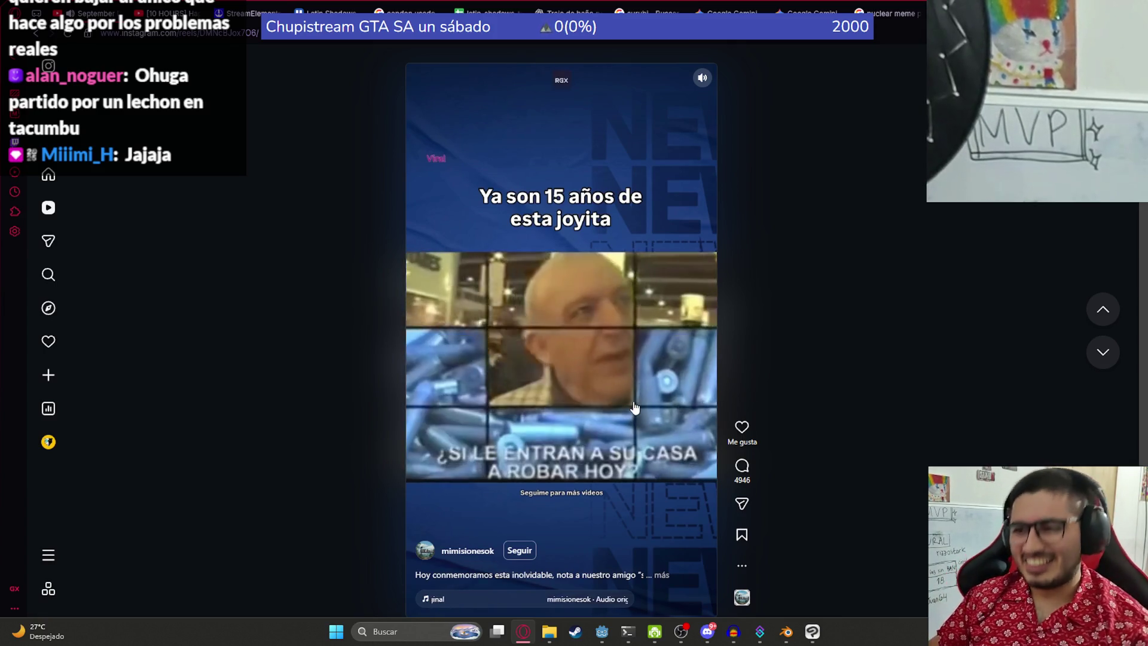
{"action": "left_click", "coordinate": [635, 408]}
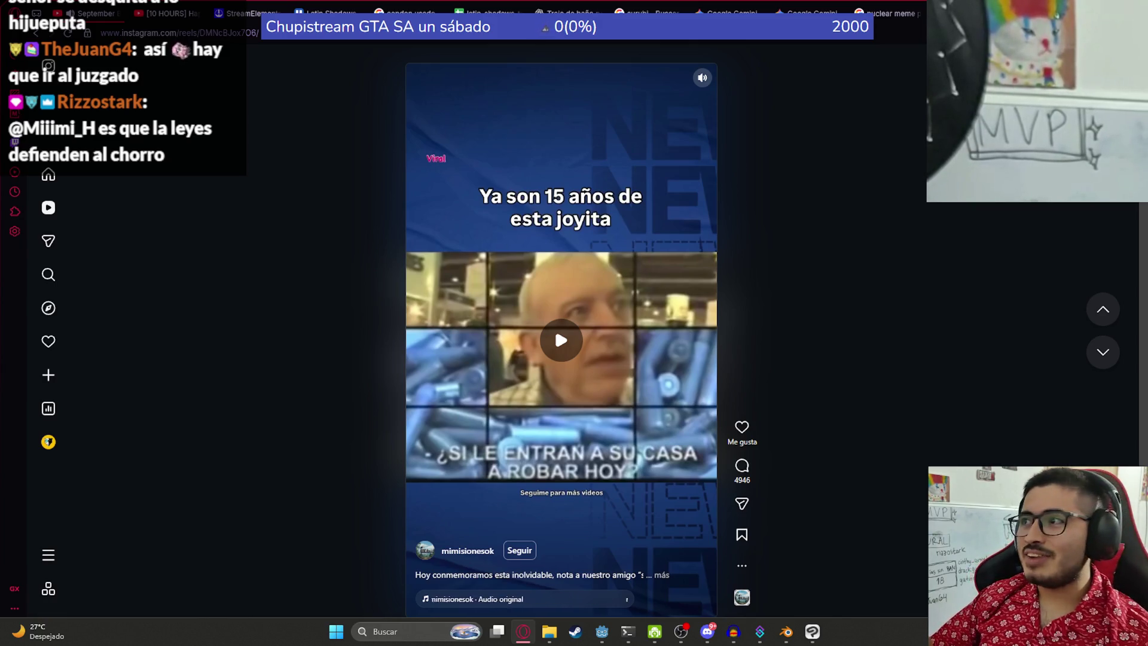
Step: Close the Instagram reel tab and load the YouTube home page from the address bar
{"action": "key", "text": "ctrl+w"}
{"action": "key", "text": "ctrl+Tab"}
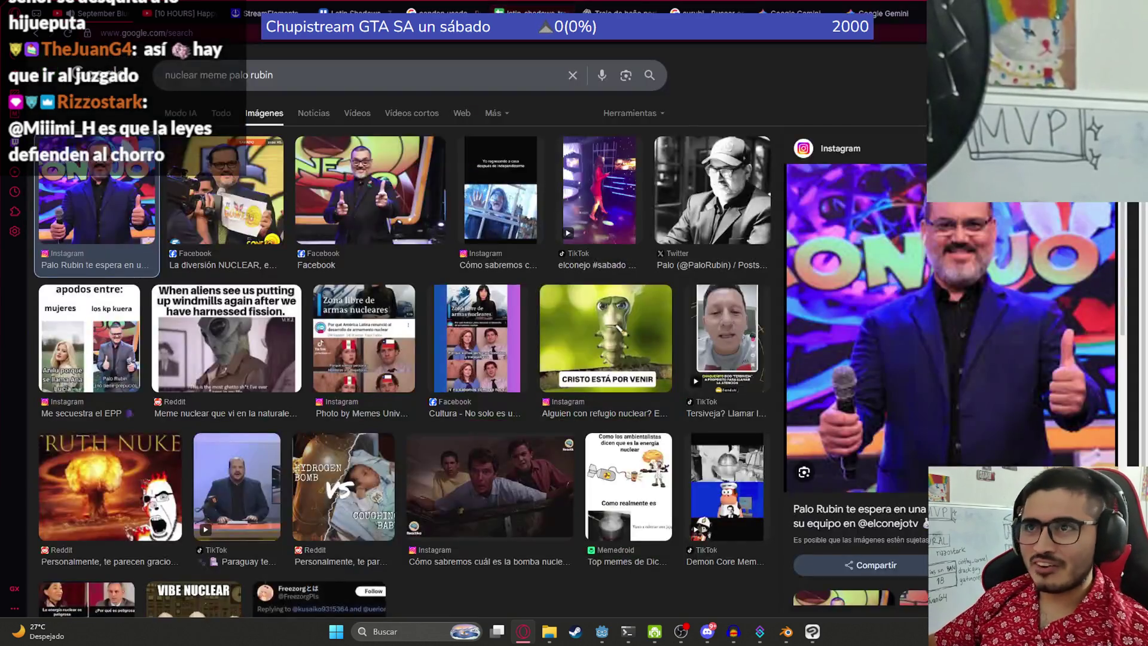
{"action": "key", "text": "ctrl+l"}
{"action": "type", "text": "yo"}
{"action": "left_click", "coordinate": [541, 97]}
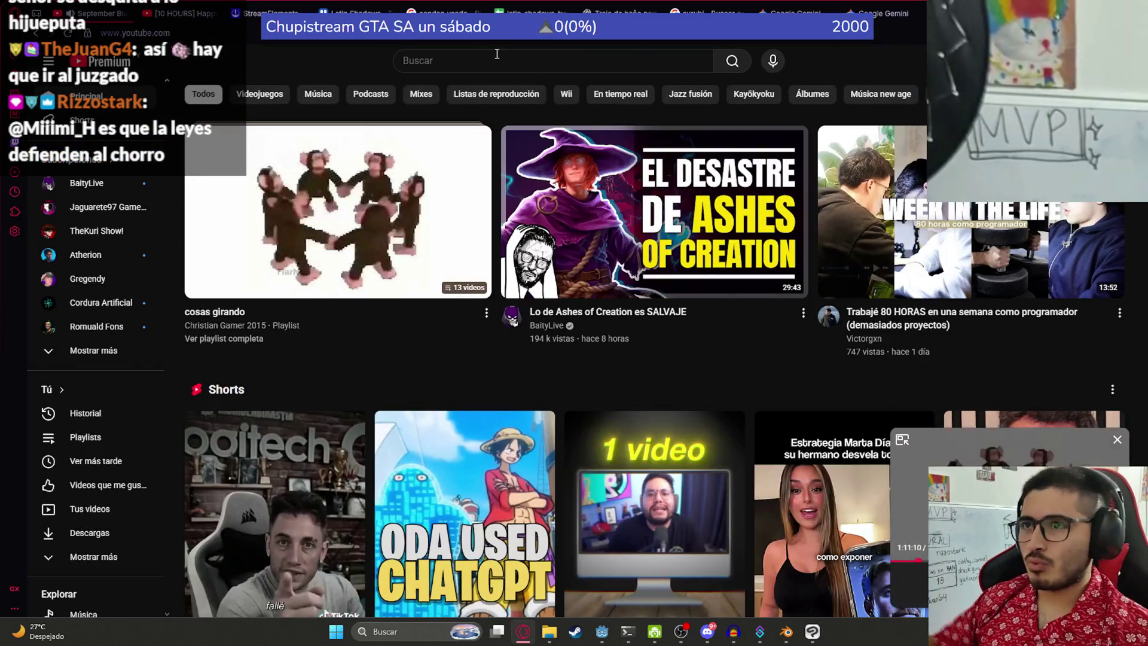
Step: Search YouTube for 'ronaldinho en paraguay' and close the floating mini player
{"action": "left_click", "coordinate": [497, 54]}
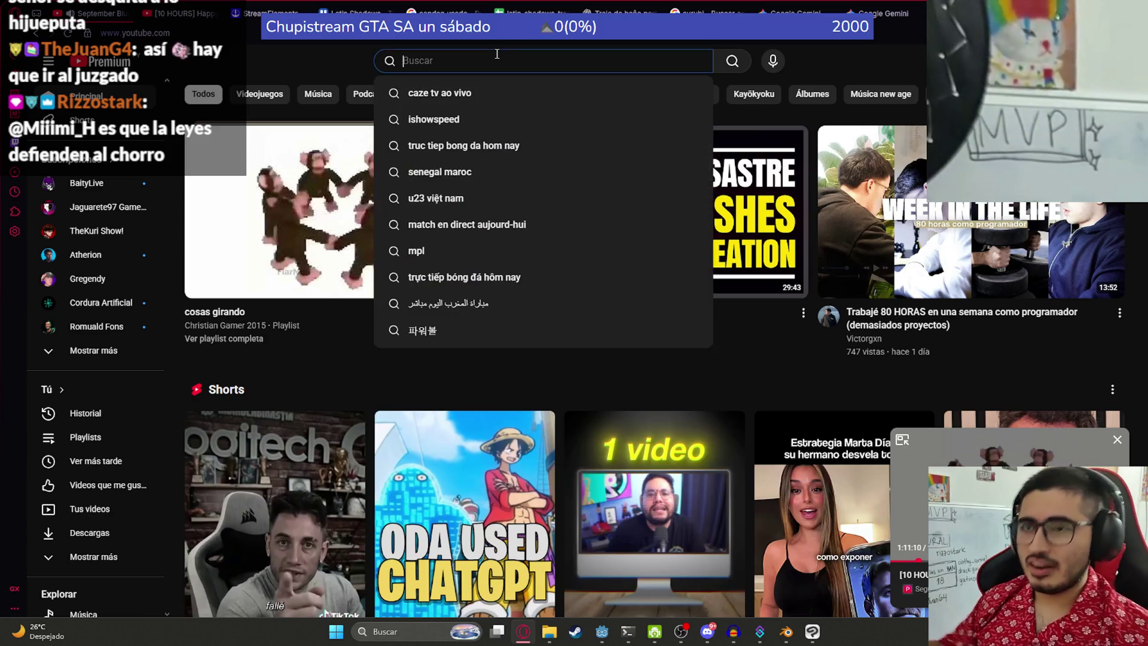
{"action": "type", "text": "ronaldinho"}
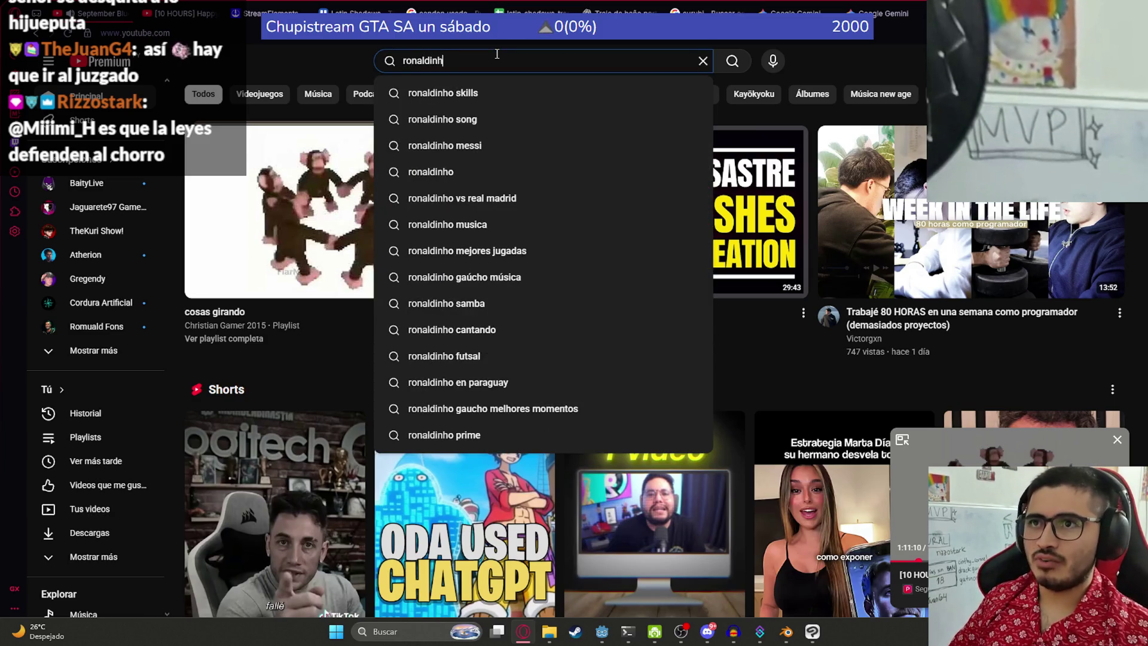
{"action": "key", "text": "Return"}
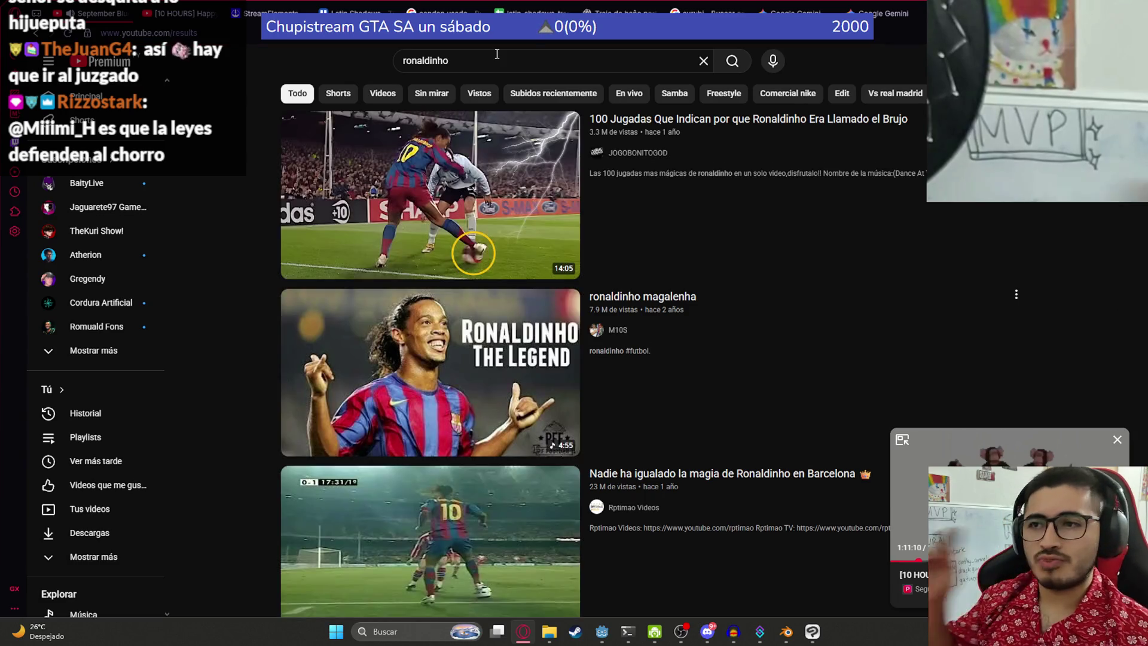
{"action": "left_click", "coordinate": [507, 65]}
{"action": "type", "text": "en paraguay"}
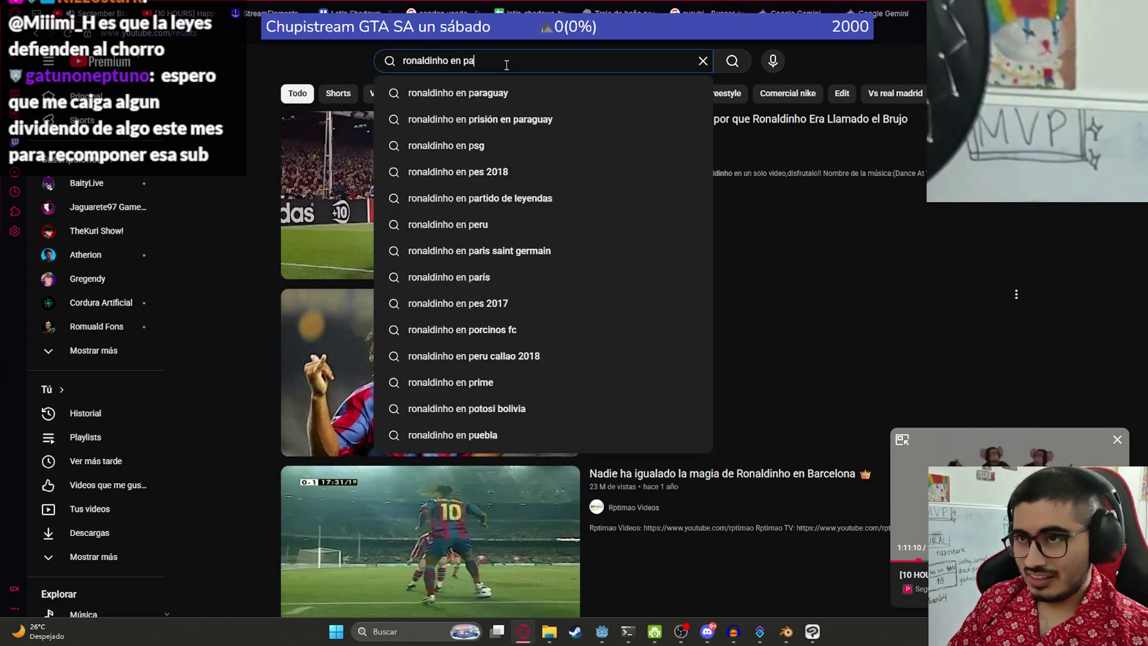
{"action": "key", "text": "Return"}
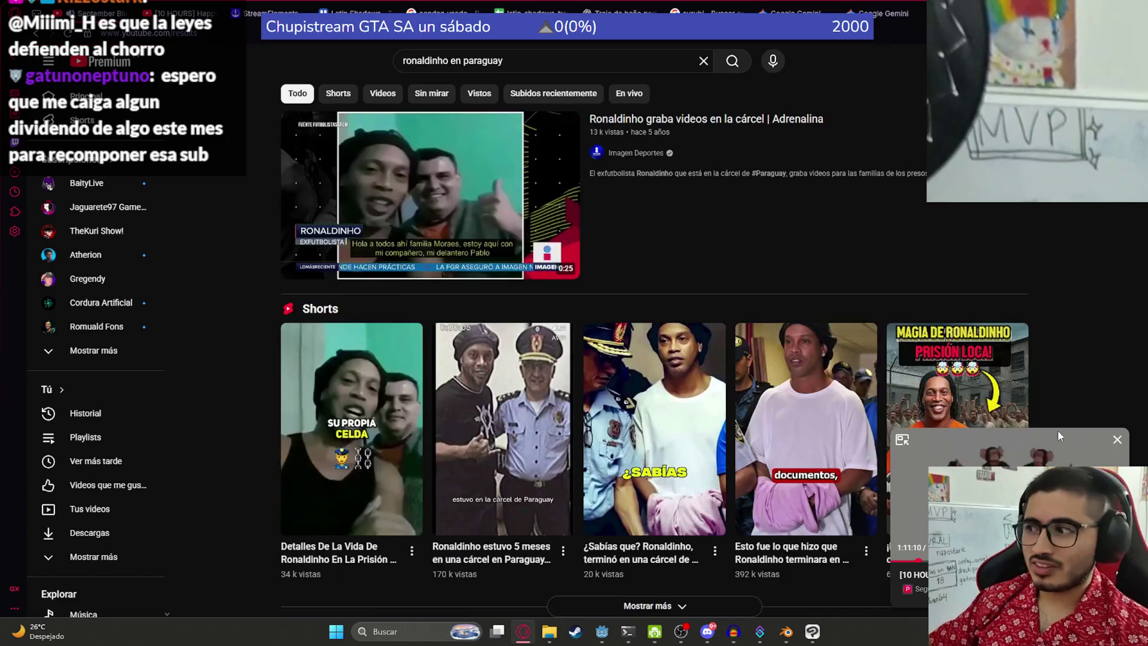
{"action": "left_click", "coordinate": [1124, 441]}
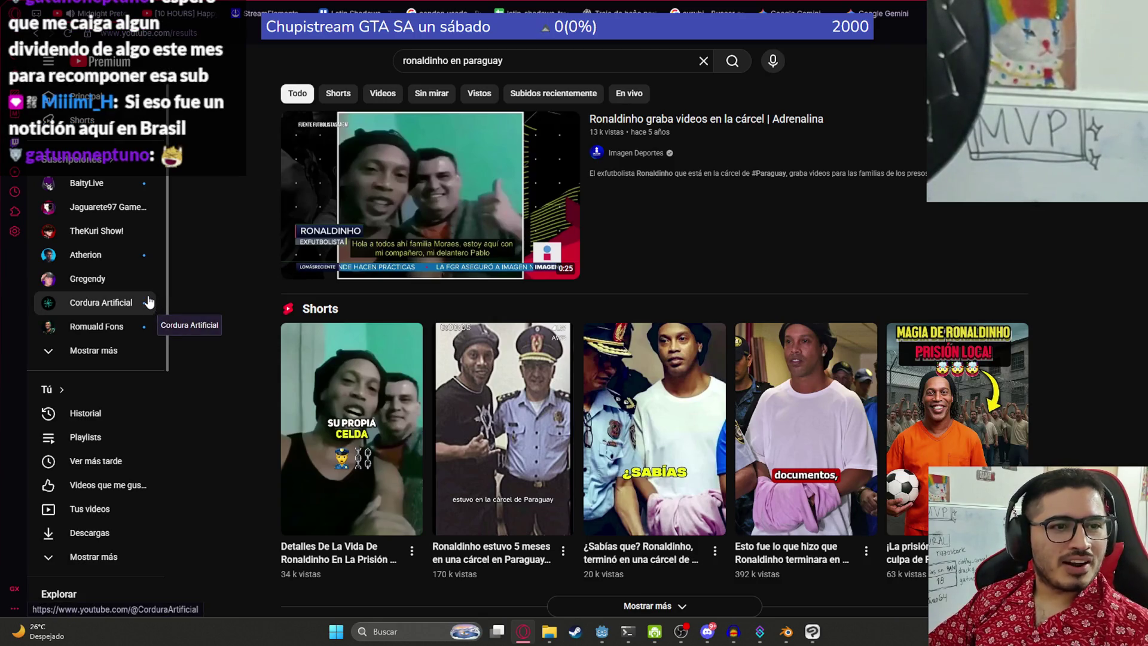
Step: Play the Ronaldinho prison video full screen
{"action": "mouse_move", "coordinate": [379, 203]}
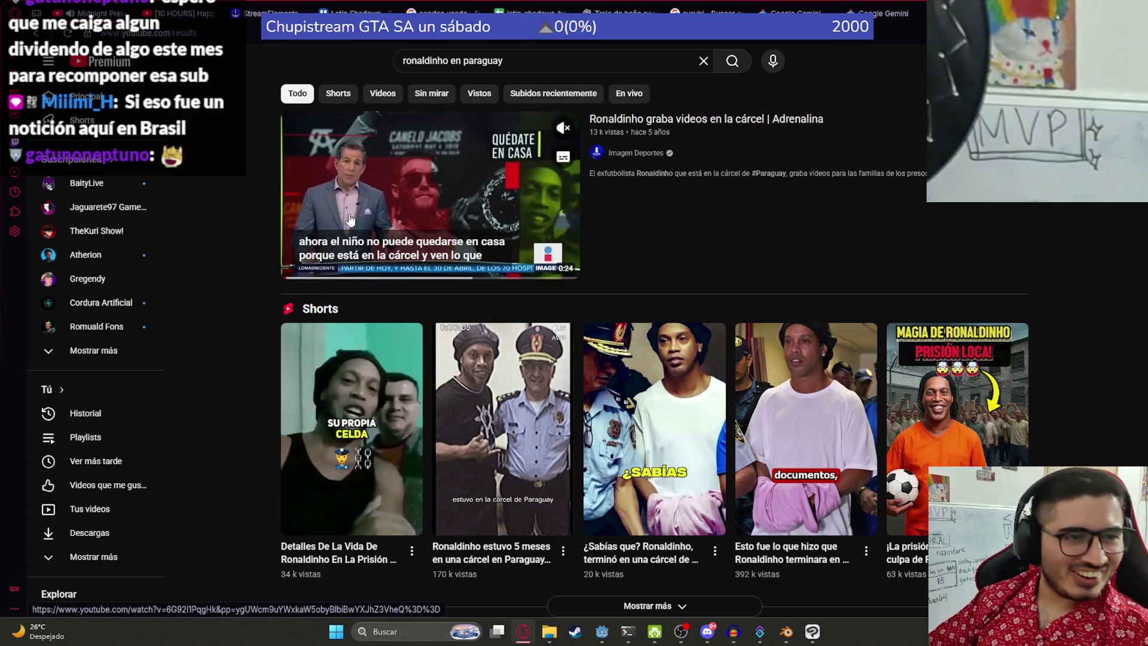
{"action": "left_click", "coordinate": [386, 189]}
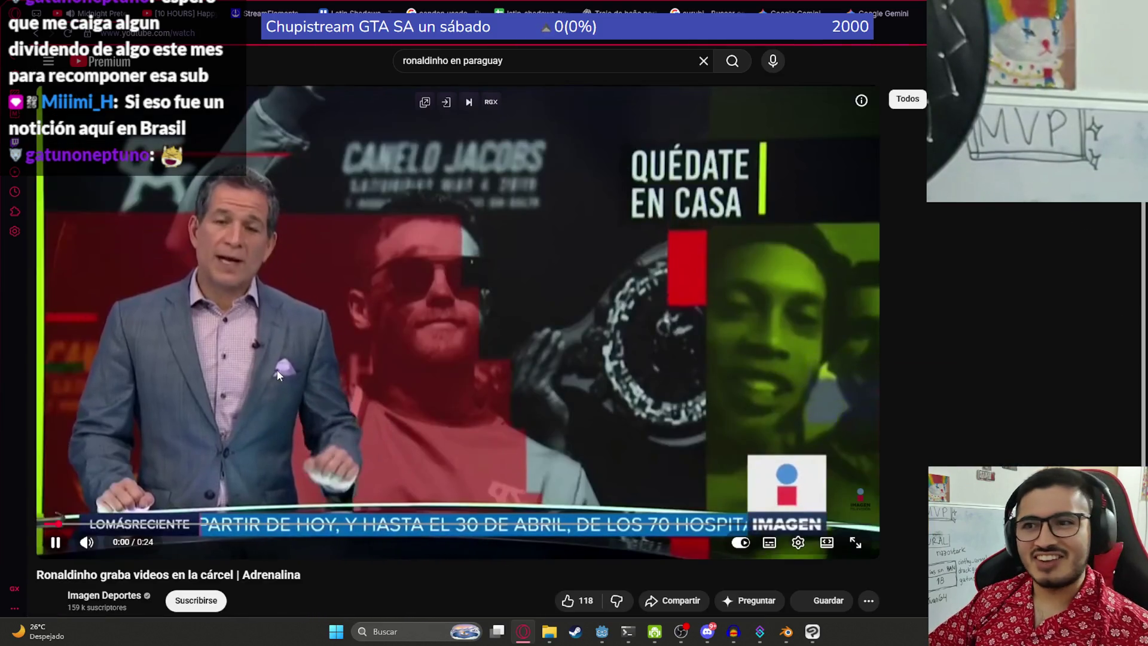
{"action": "left_click", "coordinate": [349, 293]}
{"action": "left_click", "coordinate": [285, 401]}
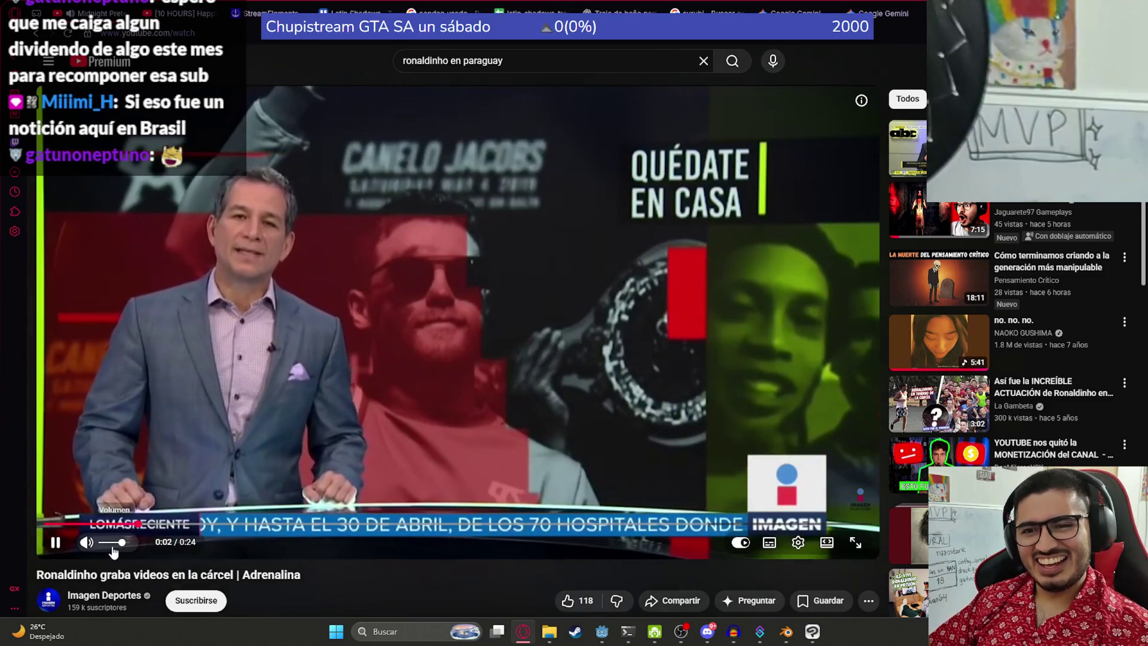
{"action": "key", "text": "F11"}
{"action": "double_click", "coordinate": [318, 386]}
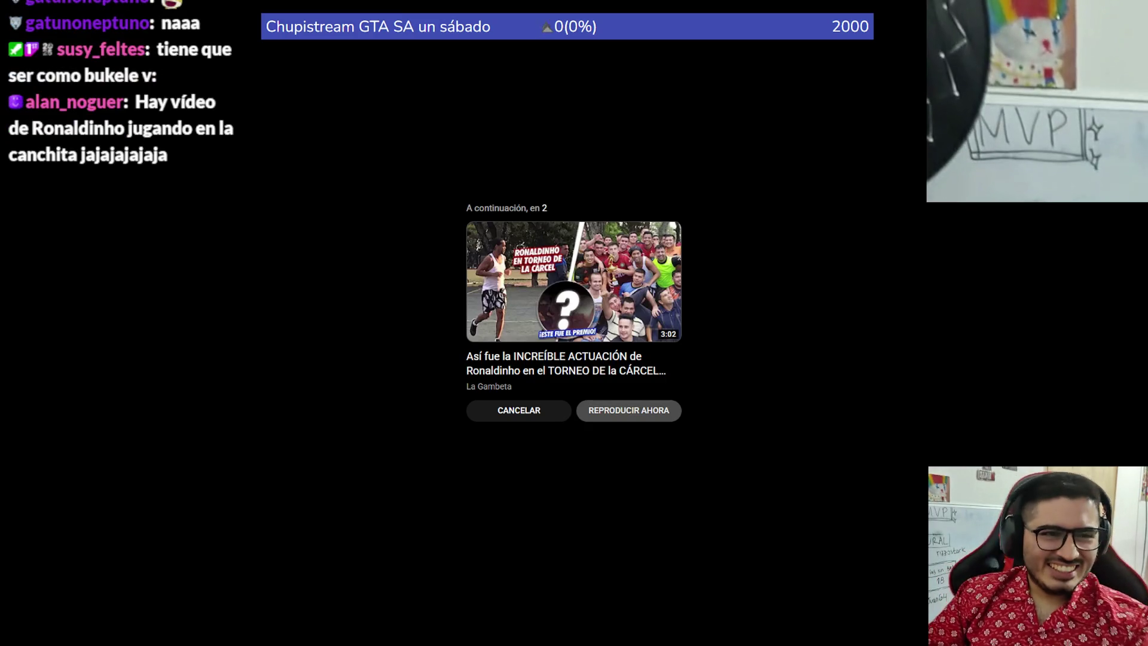
Step: Exit full screen and return to the 'ronaldinho en paraguay' results to edit the query
{"action": "key", "text": "Escape"}
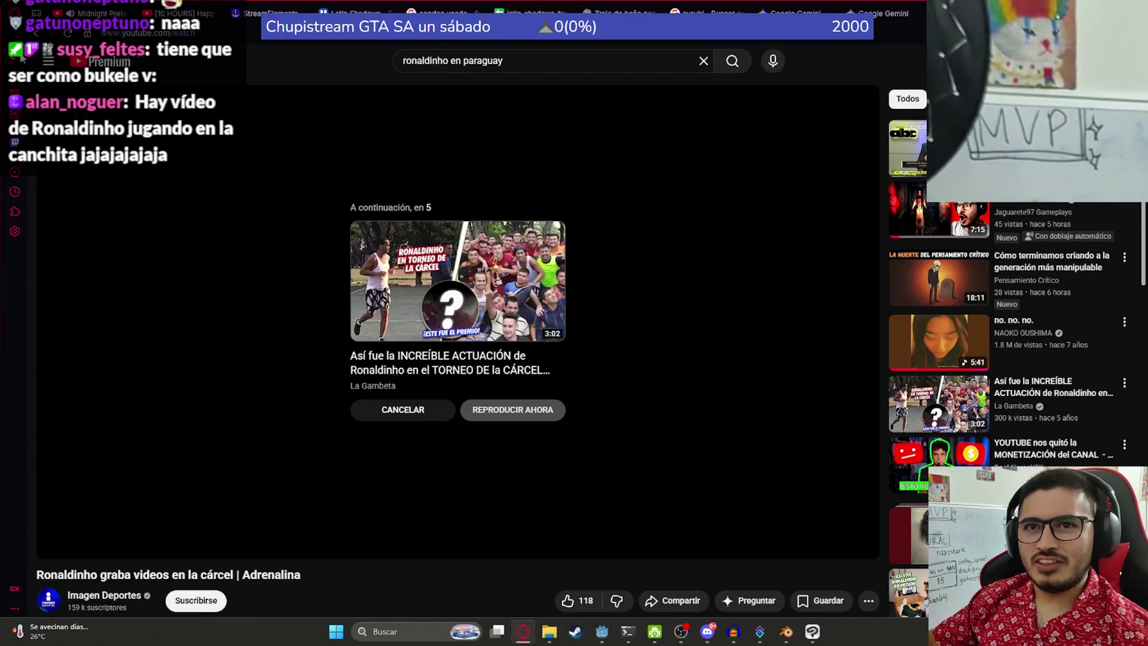
{"action": "left_click", "coordinate": [36, 32]}
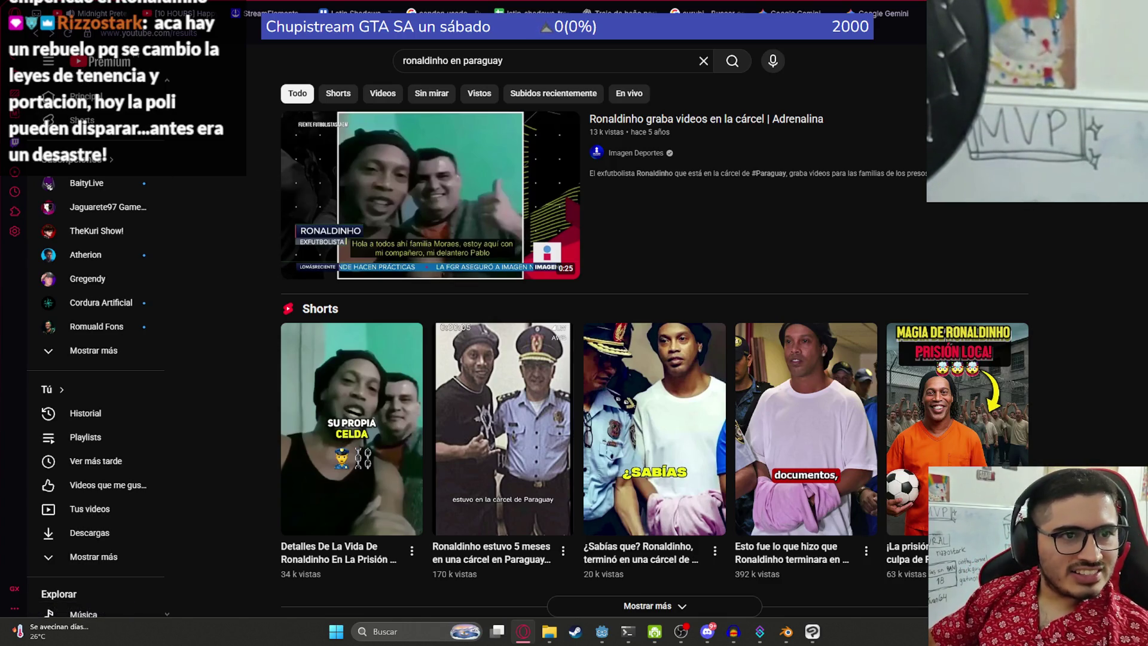
{"action": "left_click", "coordinate": [532, 59]}
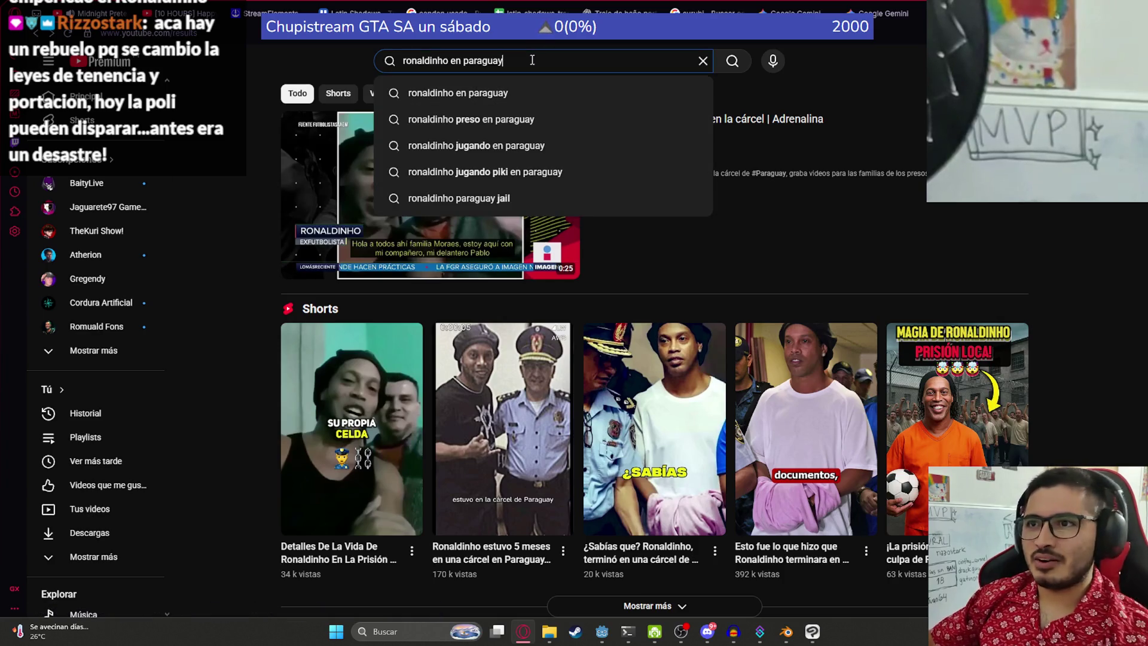
Step: Extend the search to 'ronaldinho en paraguay jugando' and scroll down the results
{"action": "type", "text": "jugando"}
{"action": "key", "text": "Return"}
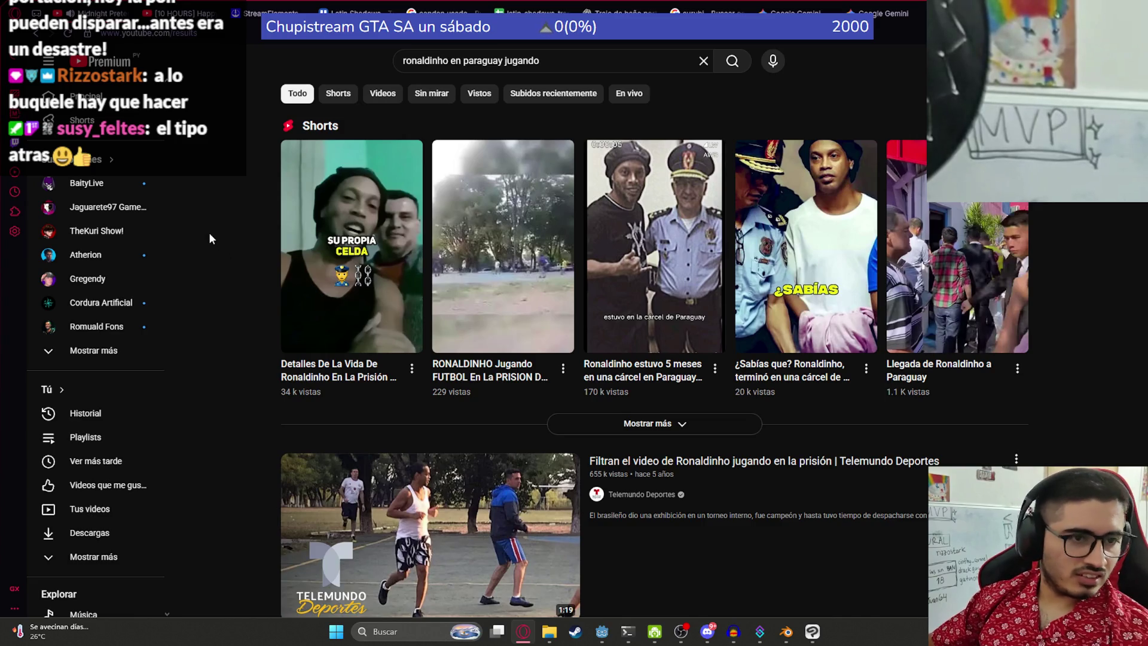
{"action": "scroll", "coordinate": [468, 376], "scroll_direction": "down", "scroll_amount": 2}
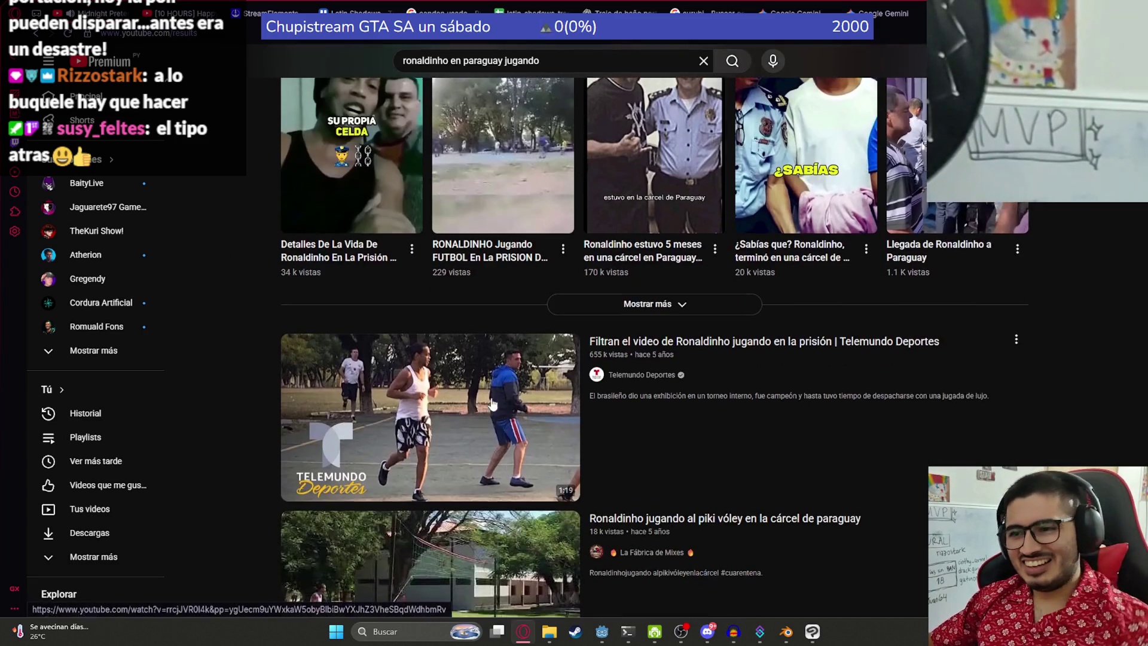
Step: Play the Telemundo Ronaldinho clip full screen, skip to about 0:10, pausing and resuming it
{"action": "left_click", "coordinate": [469, 371]}
{"action": "key", "text": "f"}
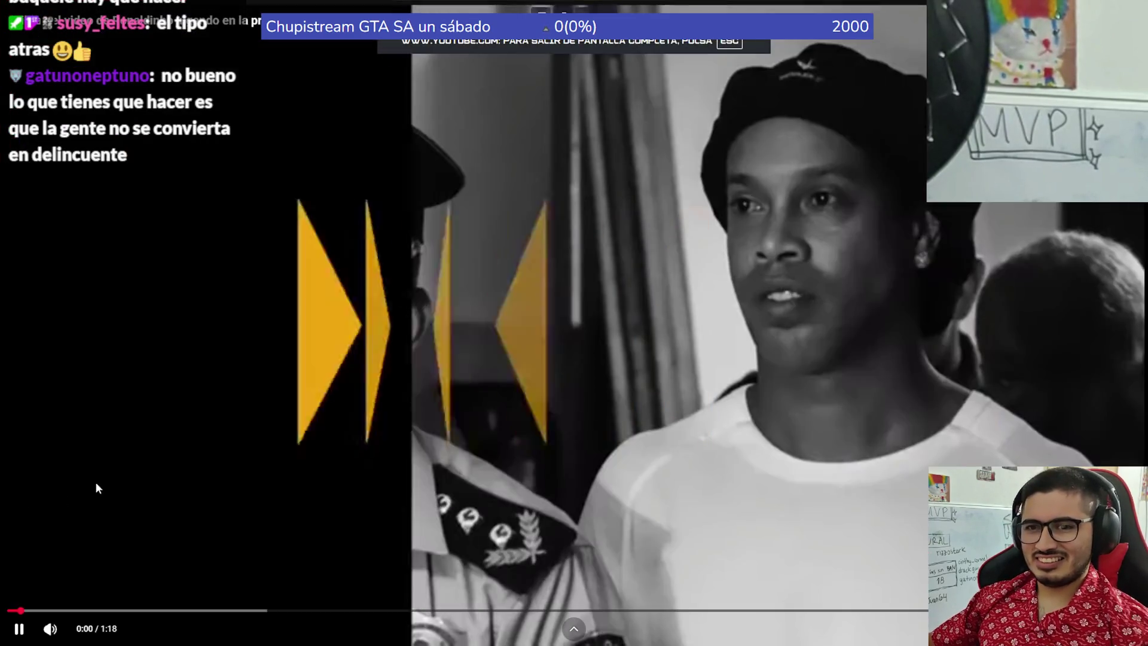
{"action": "left_click", "coordinate": [158, 609]}
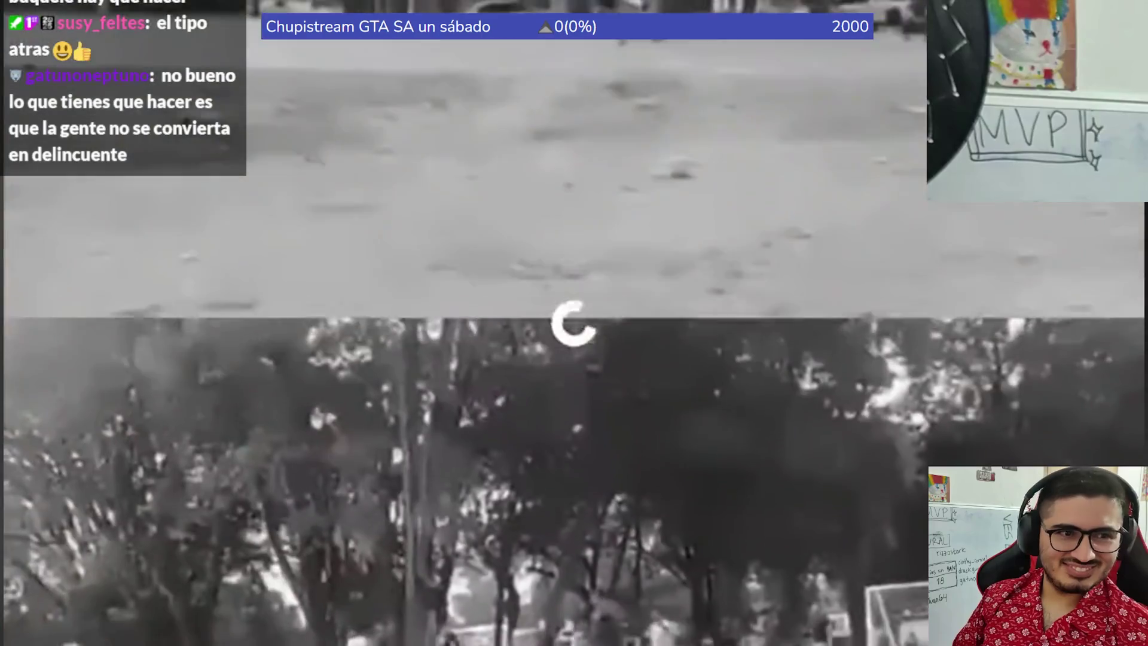
{"action": "key", "text": "space"}
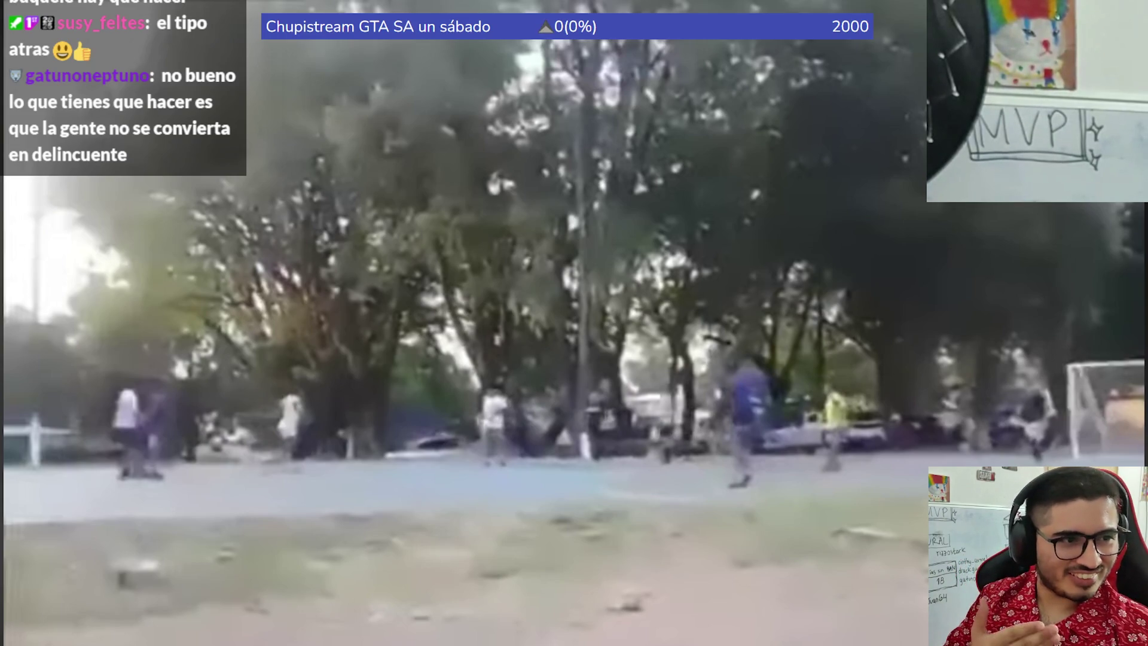
{"action": "key", "text": "space"}
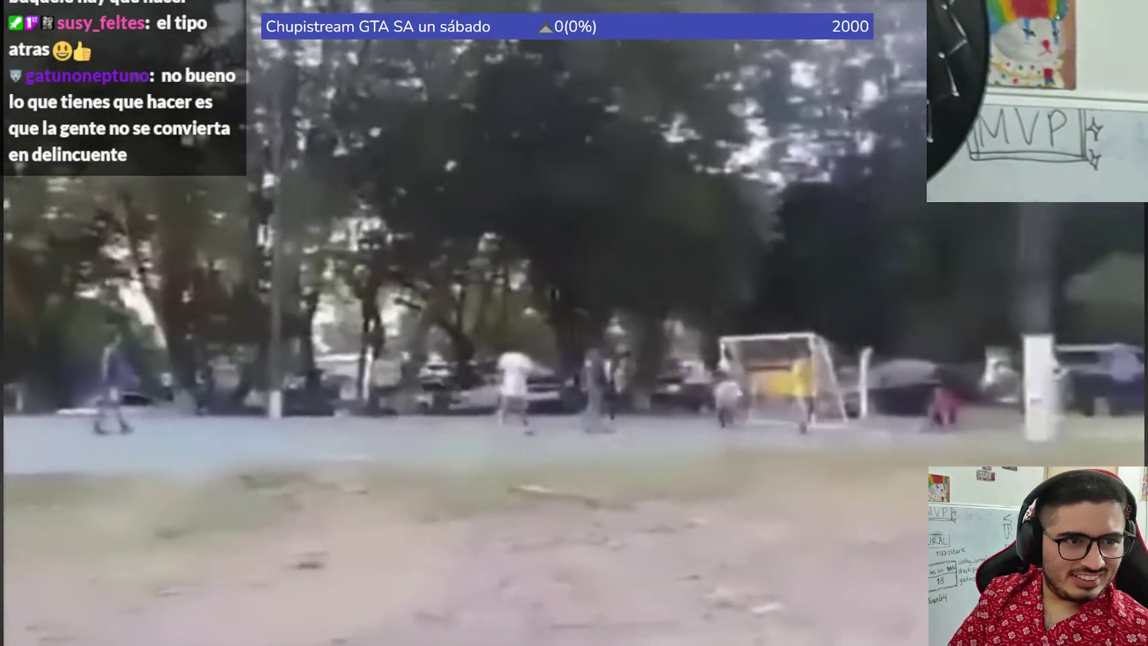
{"action": "key", "text": "space"}
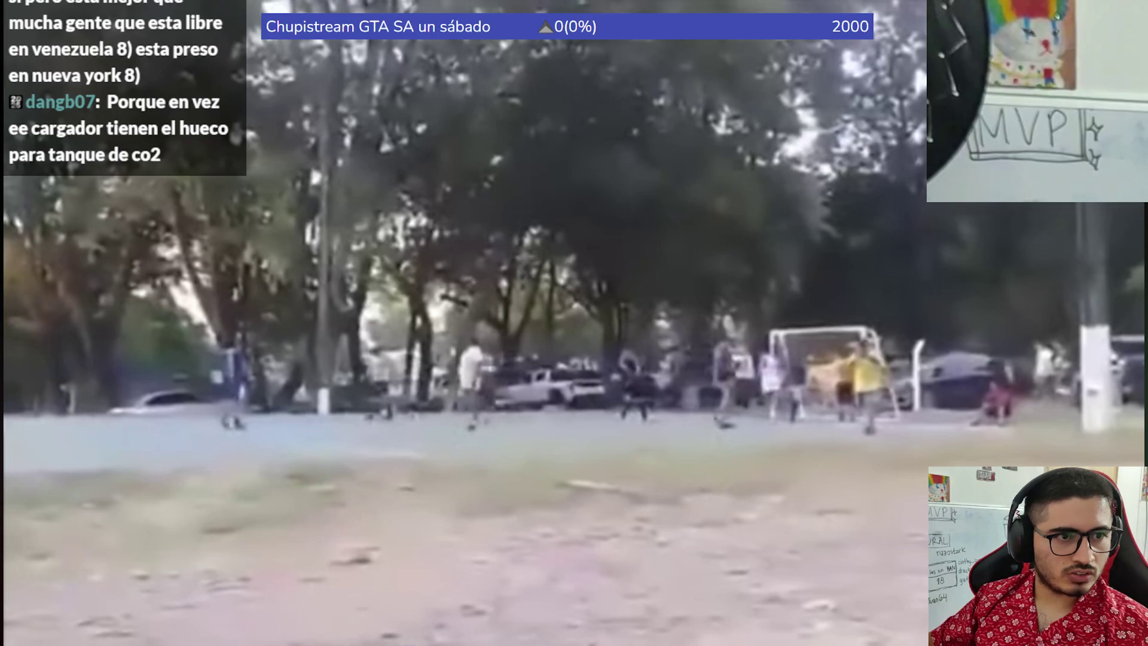
{"action": "left_click", "coordinate": [518, 238]}
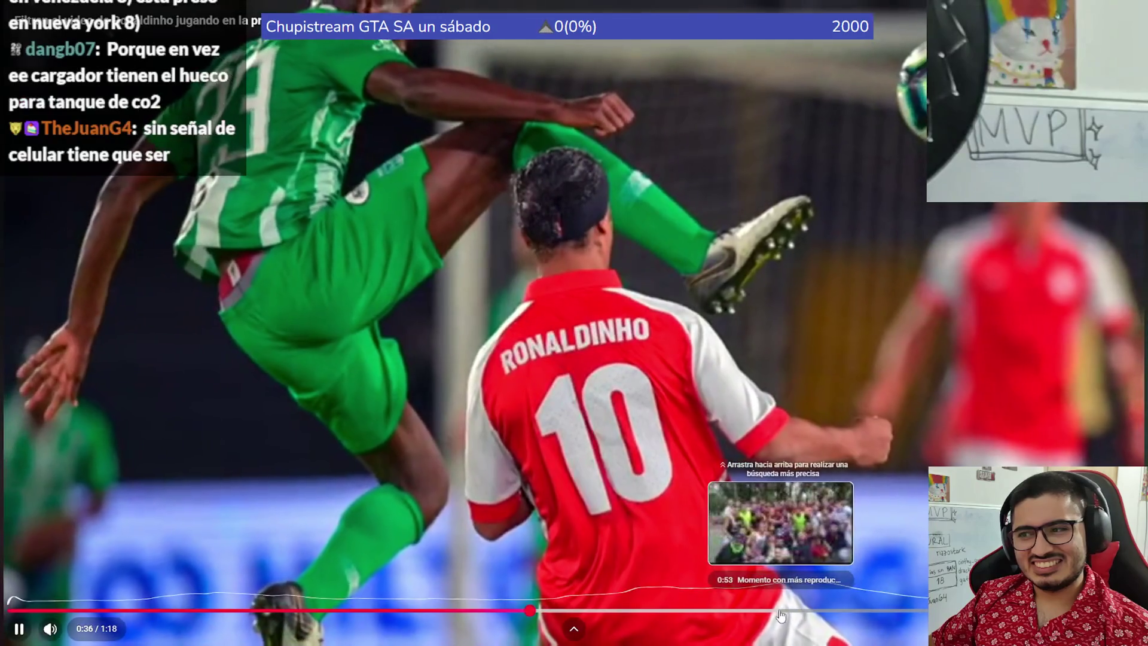
Step: Skip the prison video ahead to the group scene, exit fullscreen, pause it, then bring Blender forward
{"action": "left_click", "coordinate": [774, 614]}
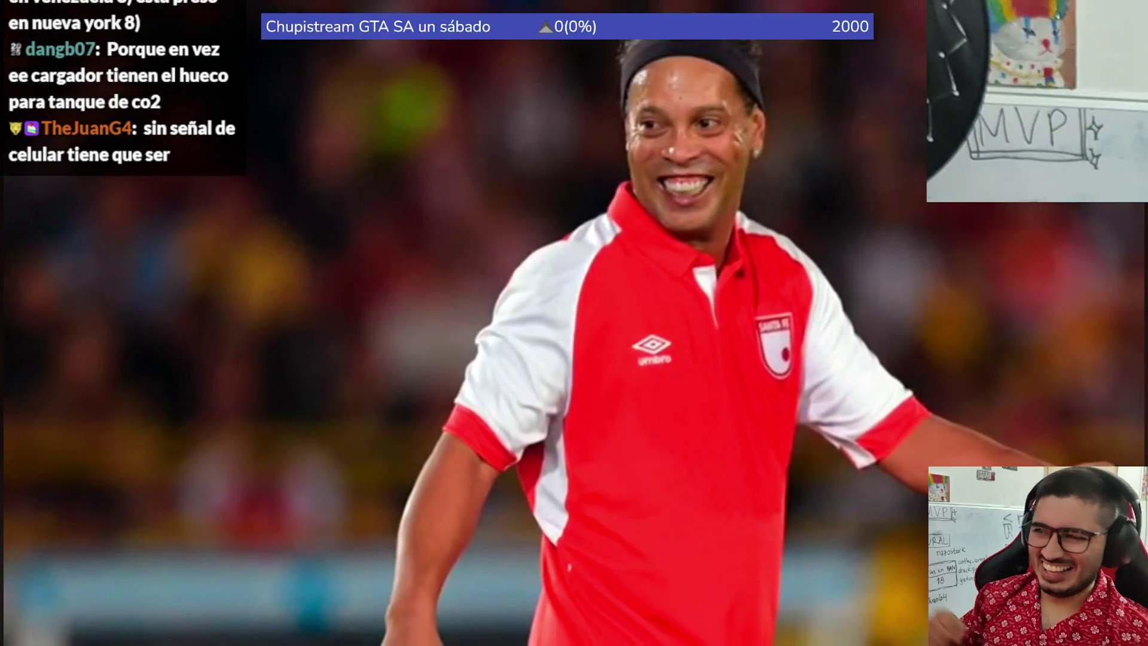
{"action": "key", "text": "Escape"}
{"action": "left_click", "coordinate": [501, 346]}
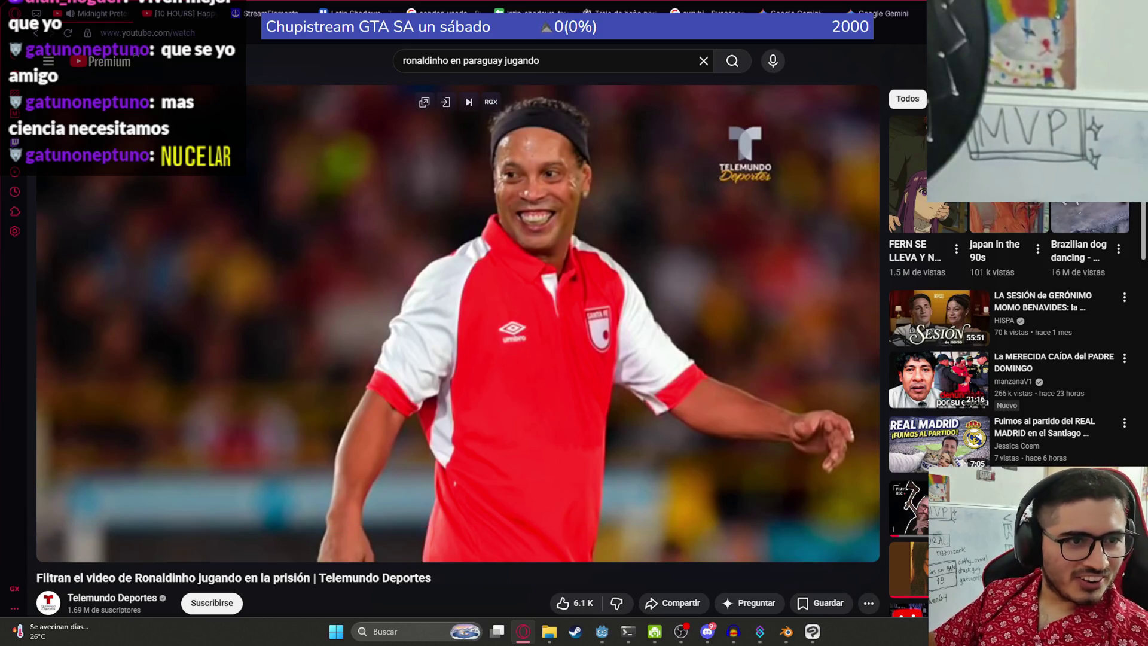
{"action": "left_click", "coordinate": [797, 635]}
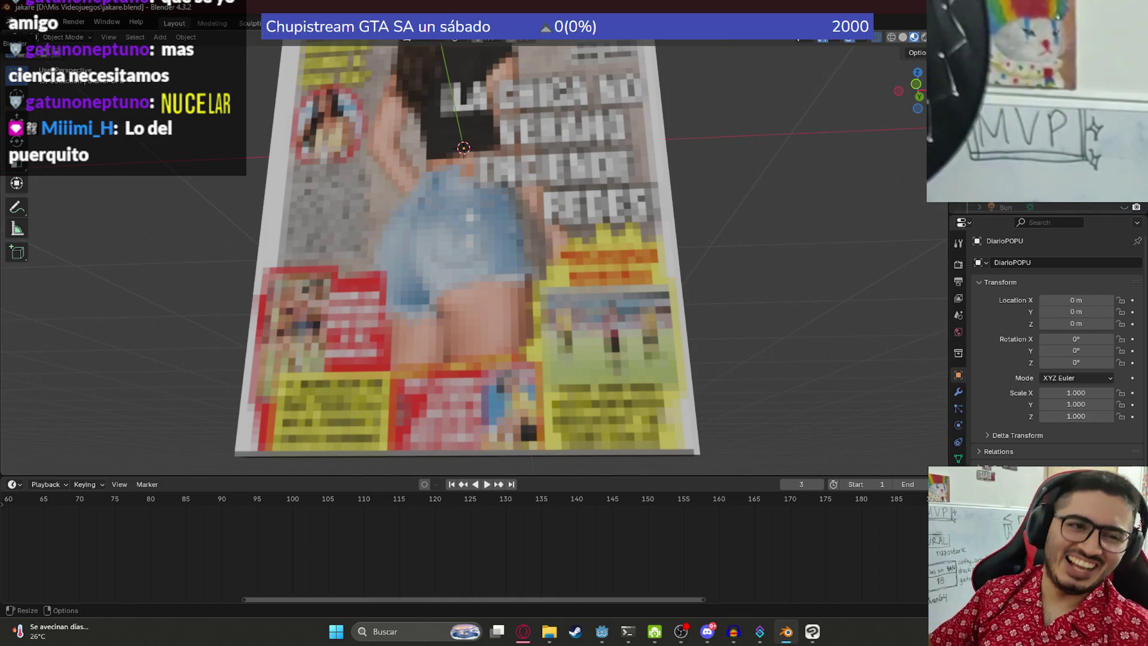
Step: Check line 405 of the Godot fishing script, then switch to the translations spreadsheet in the browser
{"action": "left_click", "coordinate": [601, 639]}
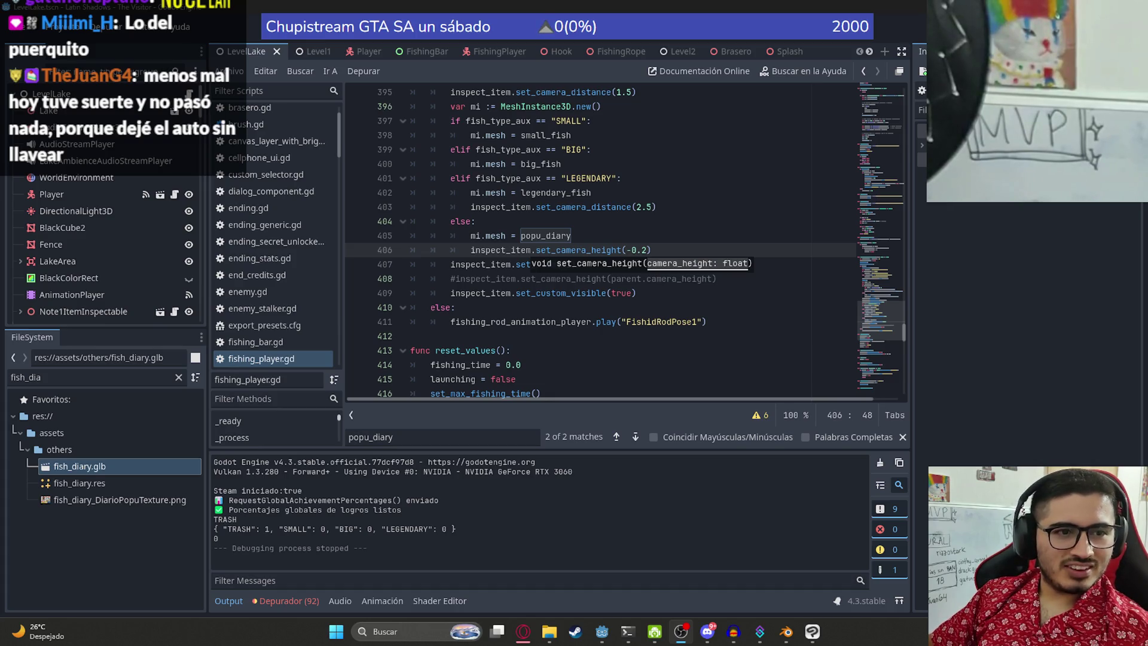
{"action": "left_click", "coordinate": [675, 352]}
{"action": "left_click", "coordinate": [653, 276]}
{"action": "left_click", "coordinate": [625, 237]}
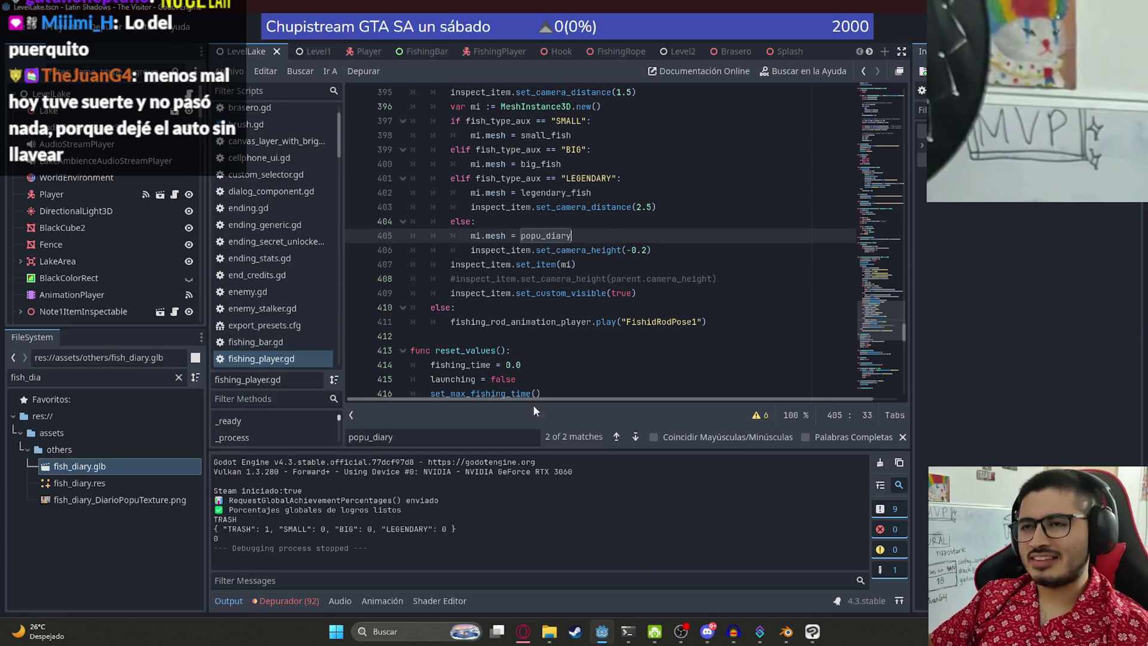
{"action": "left_click", "coordinate": [524, 631]}
{"action": "left_click", "coordinate": [541, 13]}
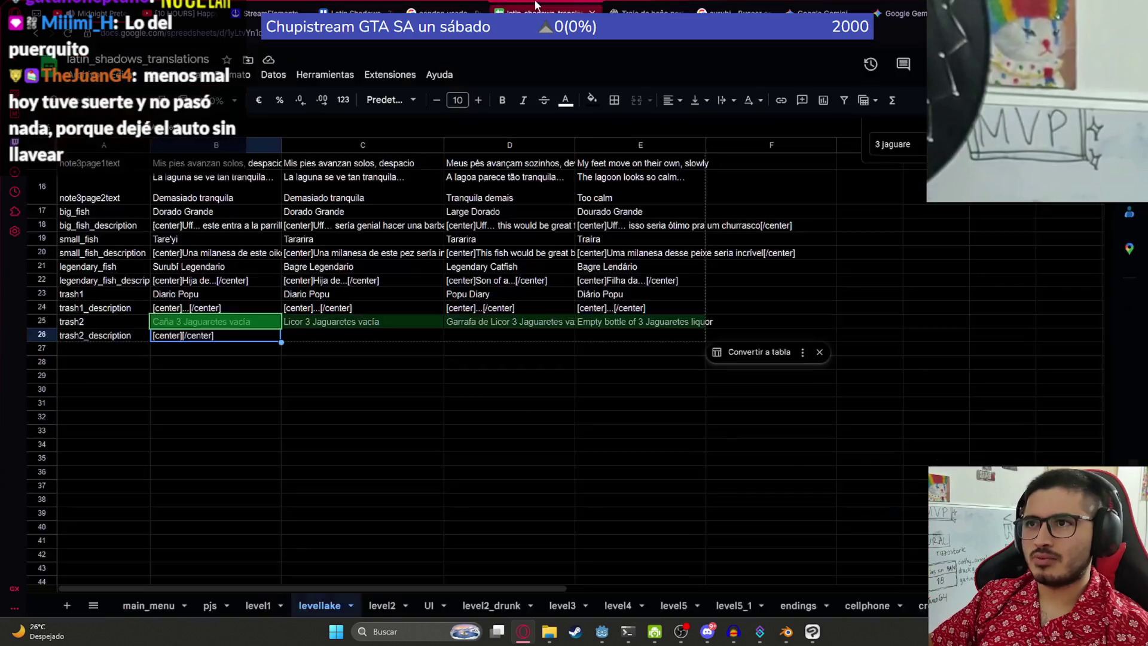
Step: Close the find box and start editing B26's empty [center][/center] trash2_description
{"action": "left_click", "coordinate": [263, 337]}
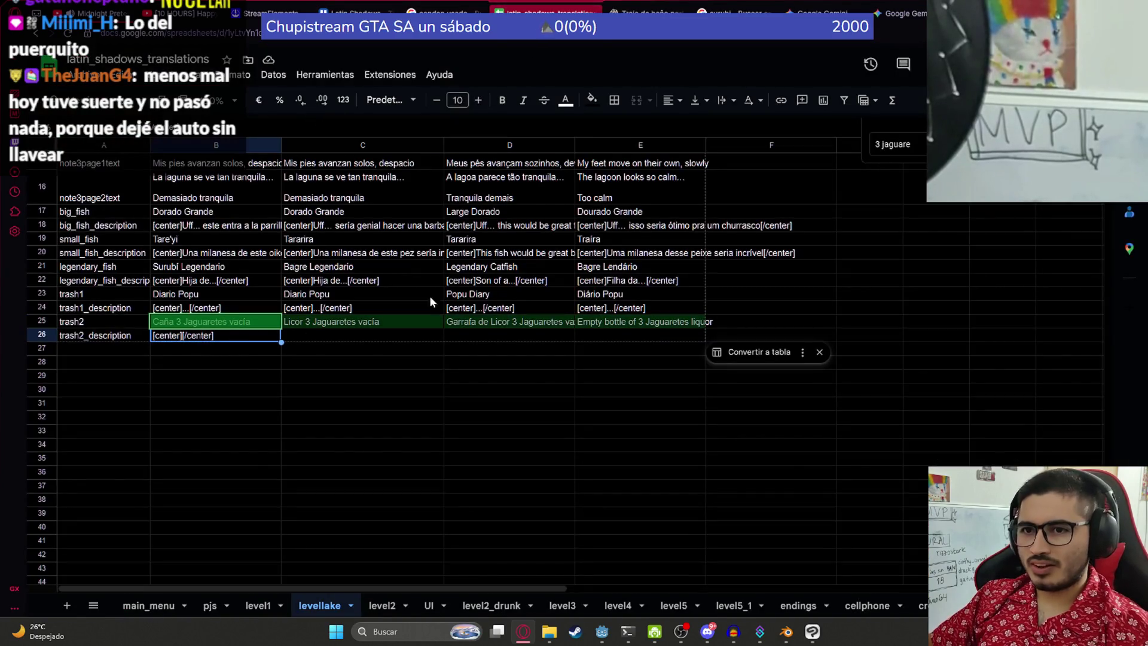
{"action": "left_click", "coordinate": [549, 461]}
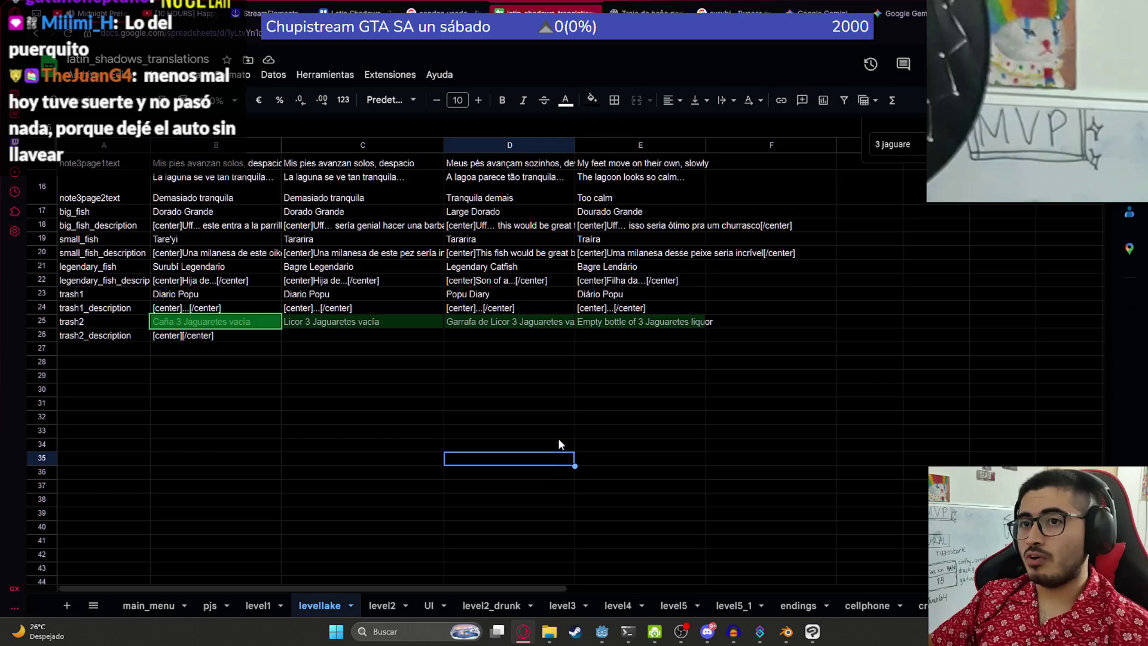
{"action": "key", "text": "ctrl+f"}
{"action": "key", "text": "Escape"}
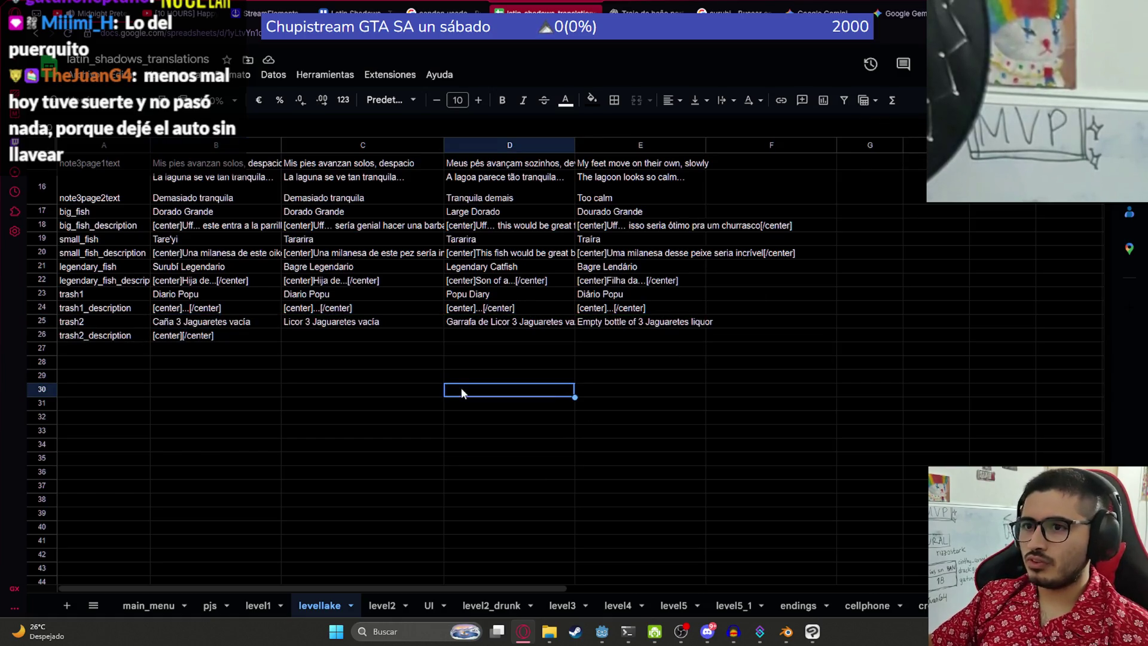
{"action": "left_click", "coordinate": [201, 340]}
{"action": "double_click", "coordinate": [181, 335]}
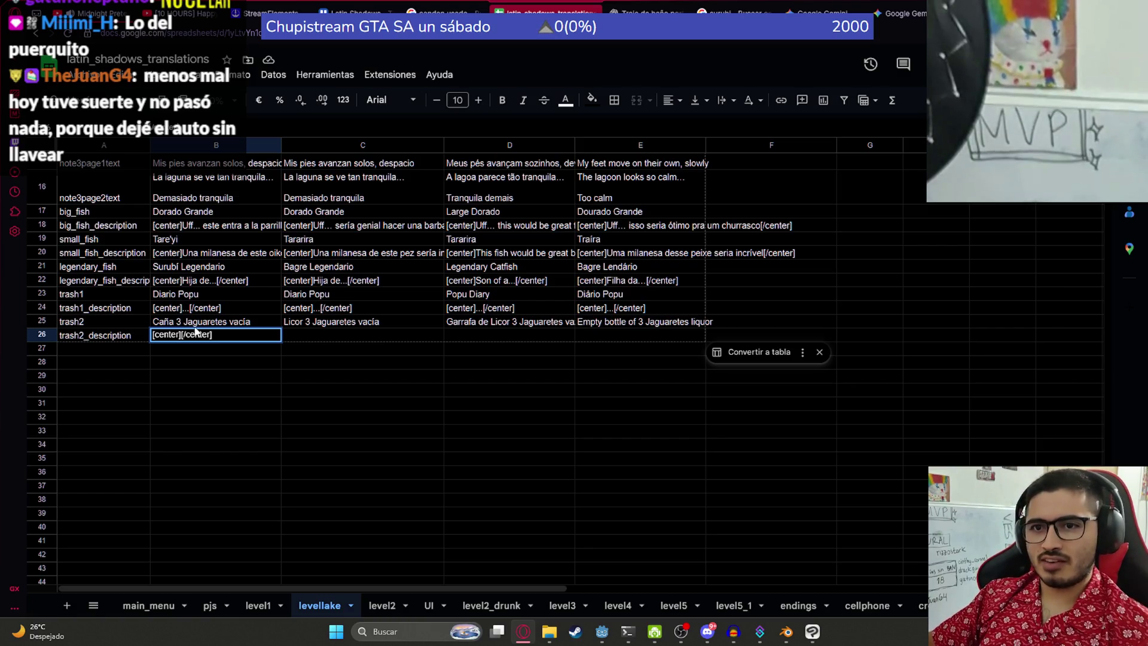
{"action": "scroll", "coordinate": [224, 385], "scroll_direction": "up", "scroll_amount": 5}
{"action": "scroll", "coordinate": [287, 483], "scroll_direction": "down", "scroll_amount": 10}
{"action": "scroll", "coordinate": [287, 489], "scroll_direction": "up", "scroll_amount": 6}
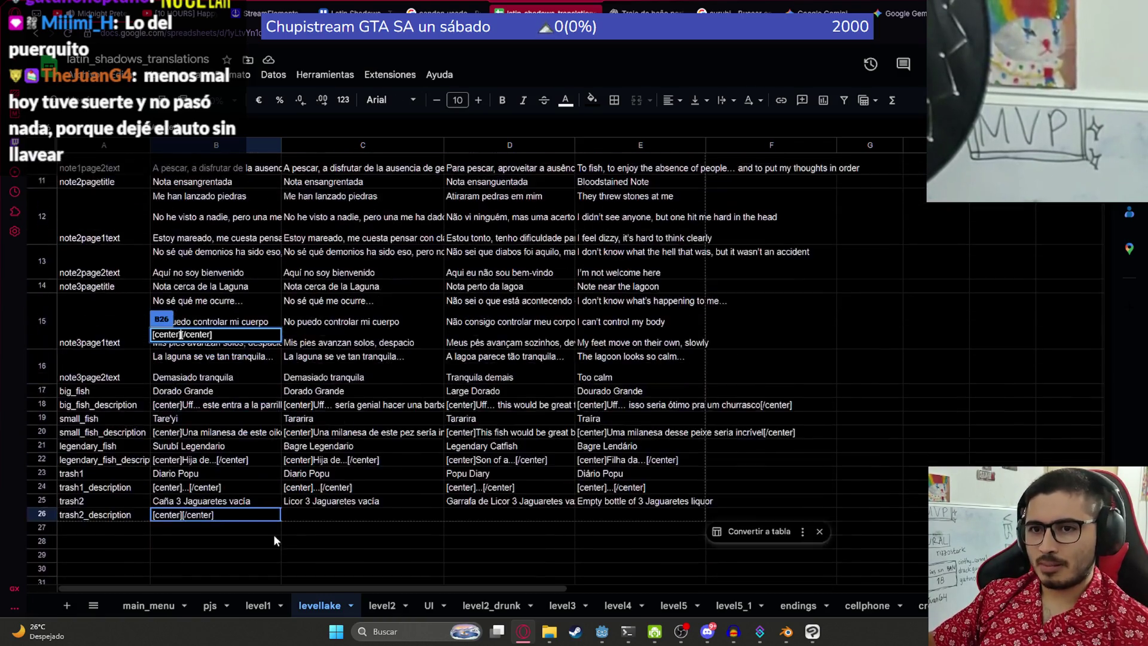
{"action": "scroll", "coordinate": [274, 533], "scroll_direction": "down", "scroll_amount": 3}
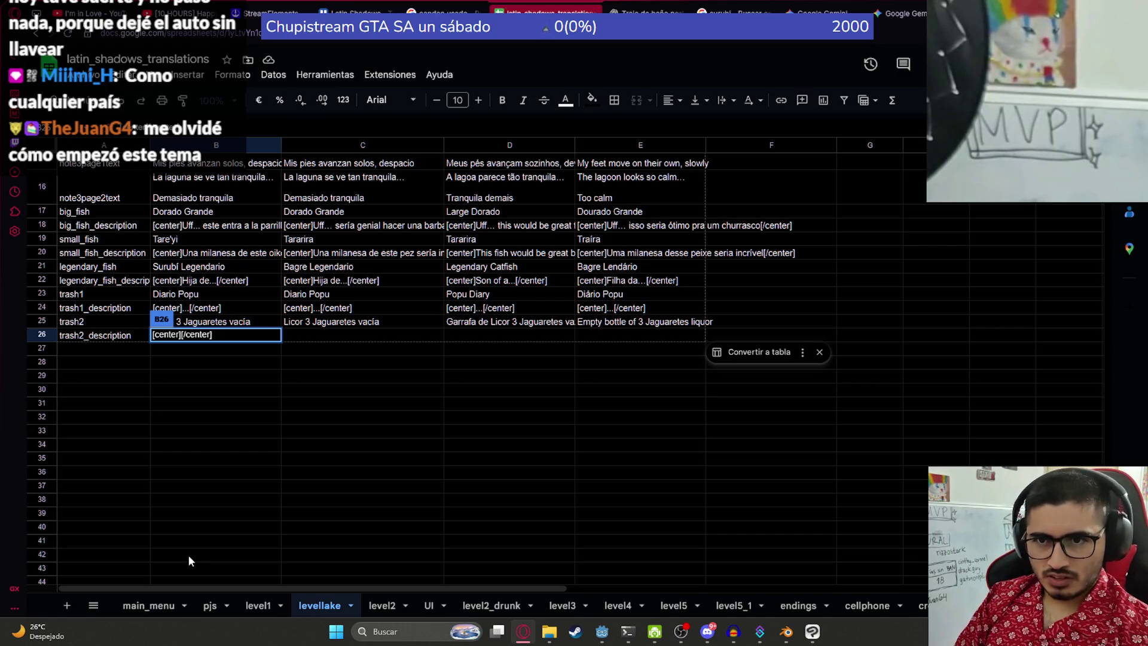
Step: Write 'Cachafa la gente que tira esto en el agua...' into B26
{"action": "type", "text": "Cachafa la gente que "}
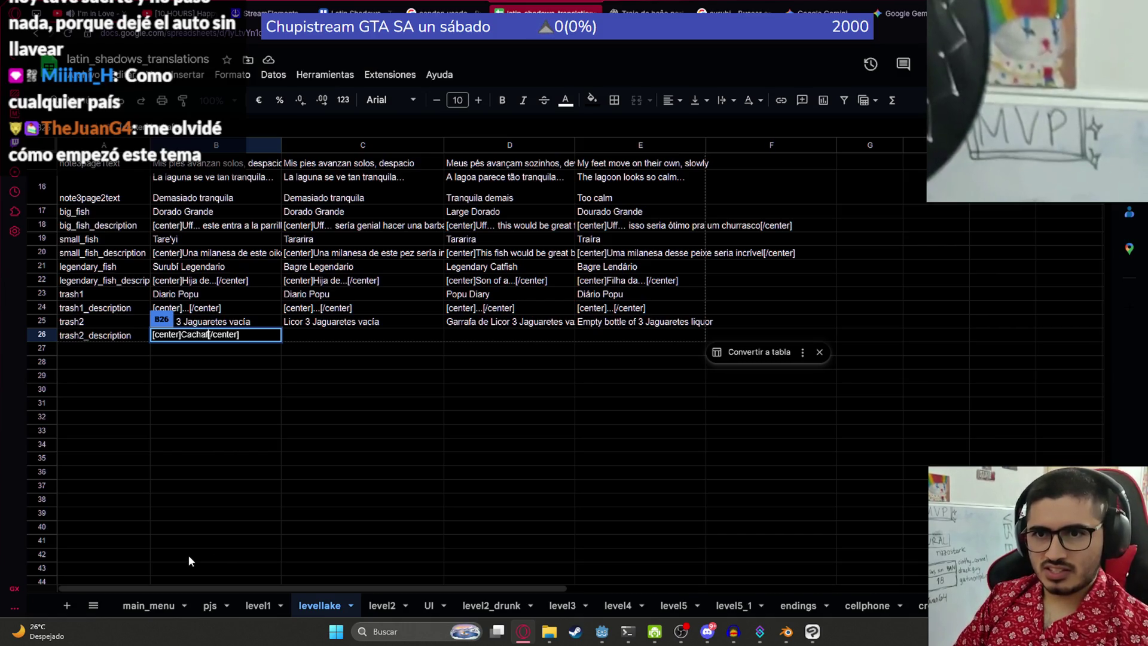
{"action": "type", "text": "tira esto al lago"}
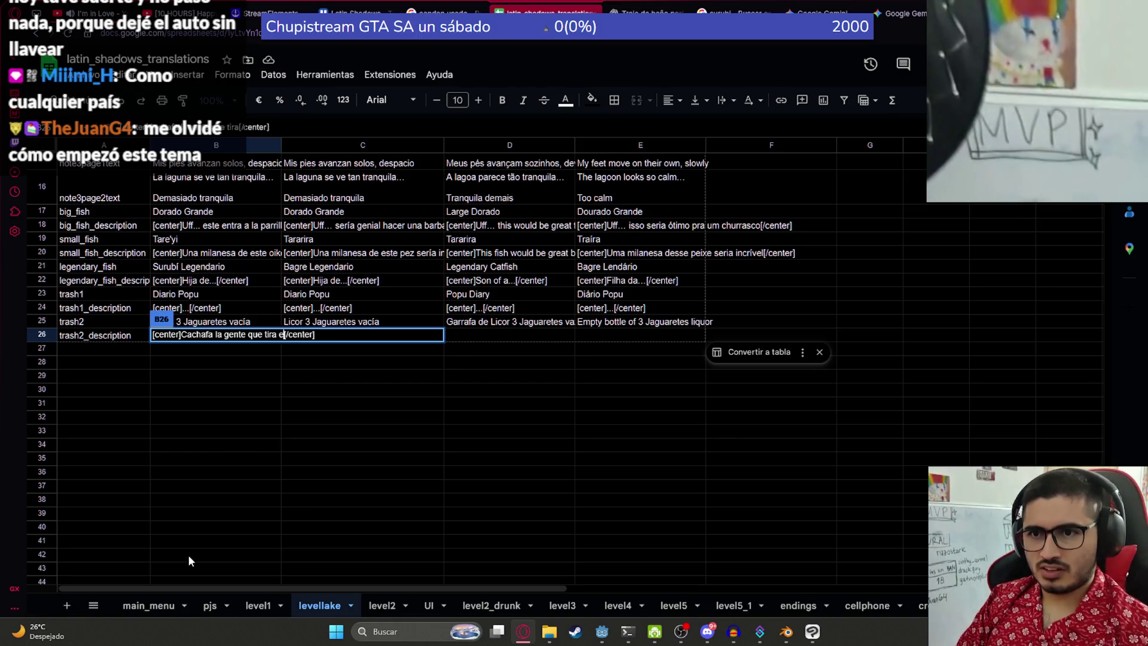
{"action": "key", "text": "BackSpace"}
{"action": "key", "text": "BackSpace"}
{"action": "key", "text": "BackSpace"}
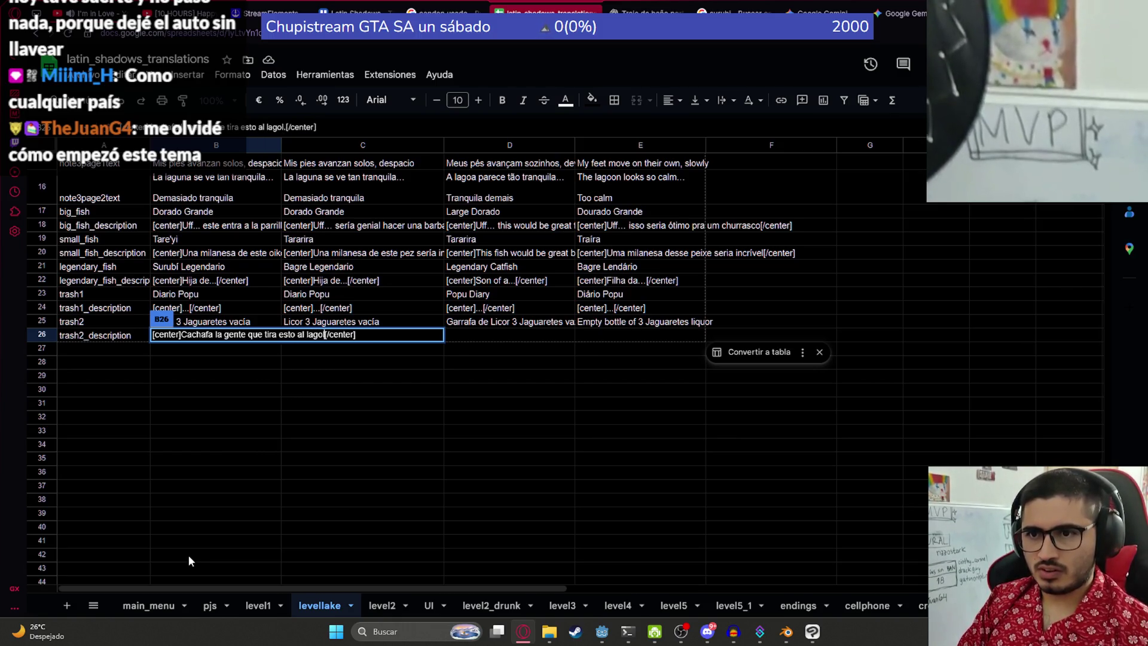
{"action": "type", "text": "en el agua..."}
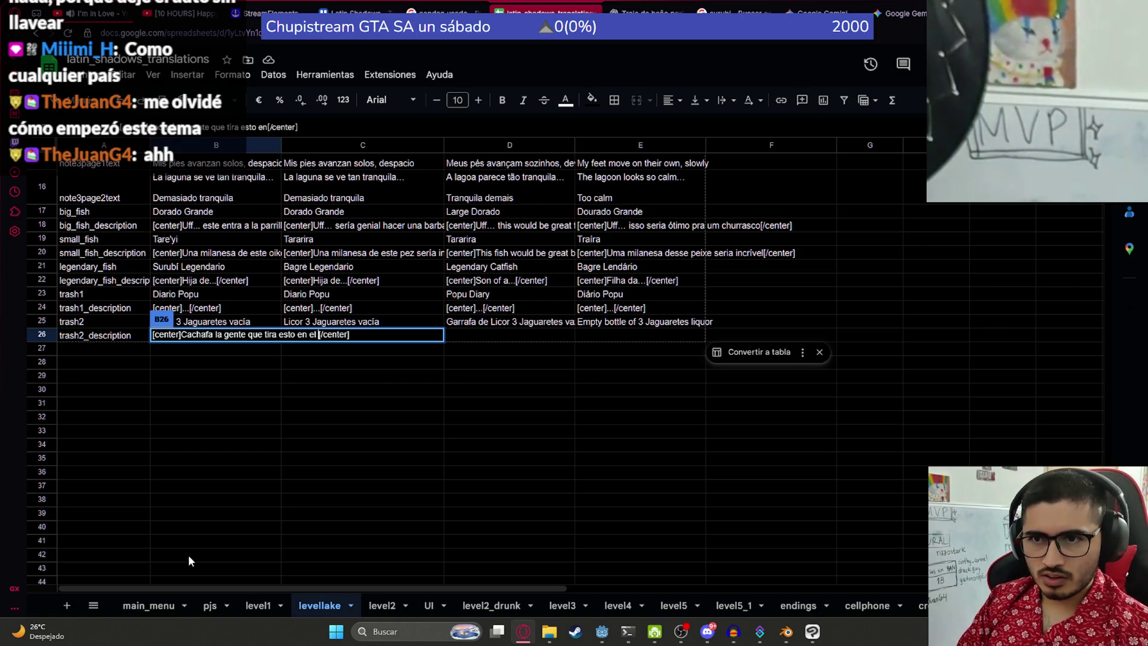
{"action": "key", "text": "Return"}
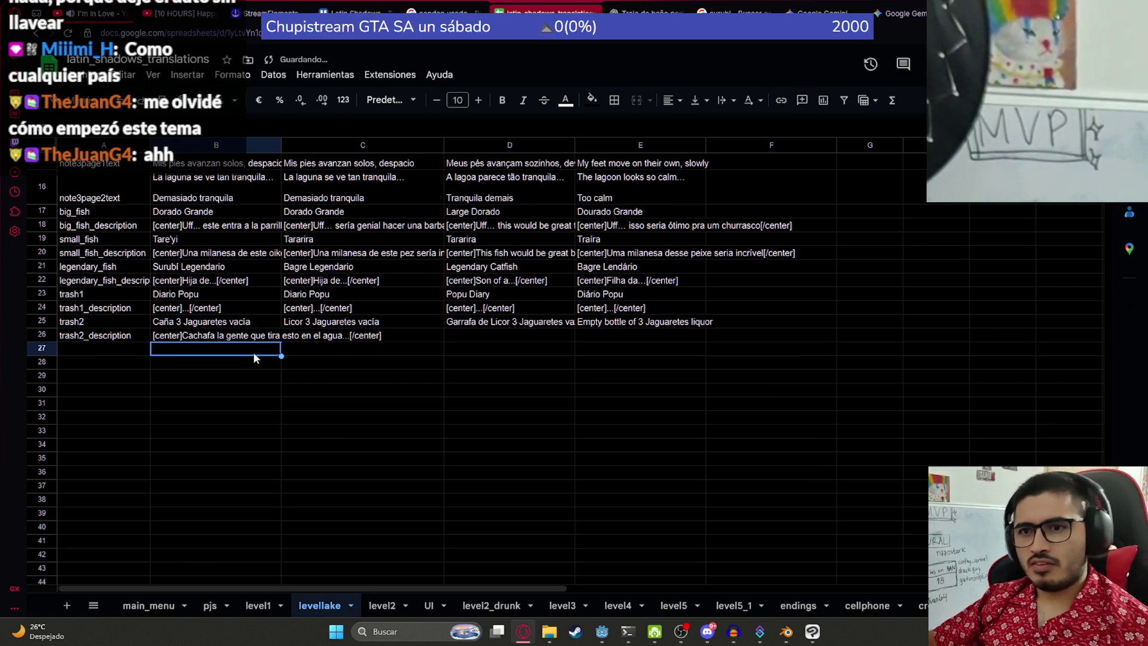
Step: Copy the B26 description into C26
{"action": "left_click", "coordinate": [254, 336]}
{"action": "key", "text": "ctrl+c"}
{"action": "left_click", "coordinate": [311, 336]}
{"action": "key", "text": "ctrl+v"}
Step: Rewrite C26 to begin 'Gente sin valores' instead of 'Cachafa la', then copy it
{"action": "double_click", "coordinate": [314, 336]}
{"action": "double_click", "coordinate": [317, 335]}
{"action": "key", "text": "Right"}
{"action": "key", "text": "Delete"}
{"action": "key", "text": "Delete"}
{"action": "key", "text": "Delete"}
{"action": "key", "text": "BackSpace"}
{"action": "key", "text": "BackSpace"}
{"action": "key", "text": "BackSpace"}
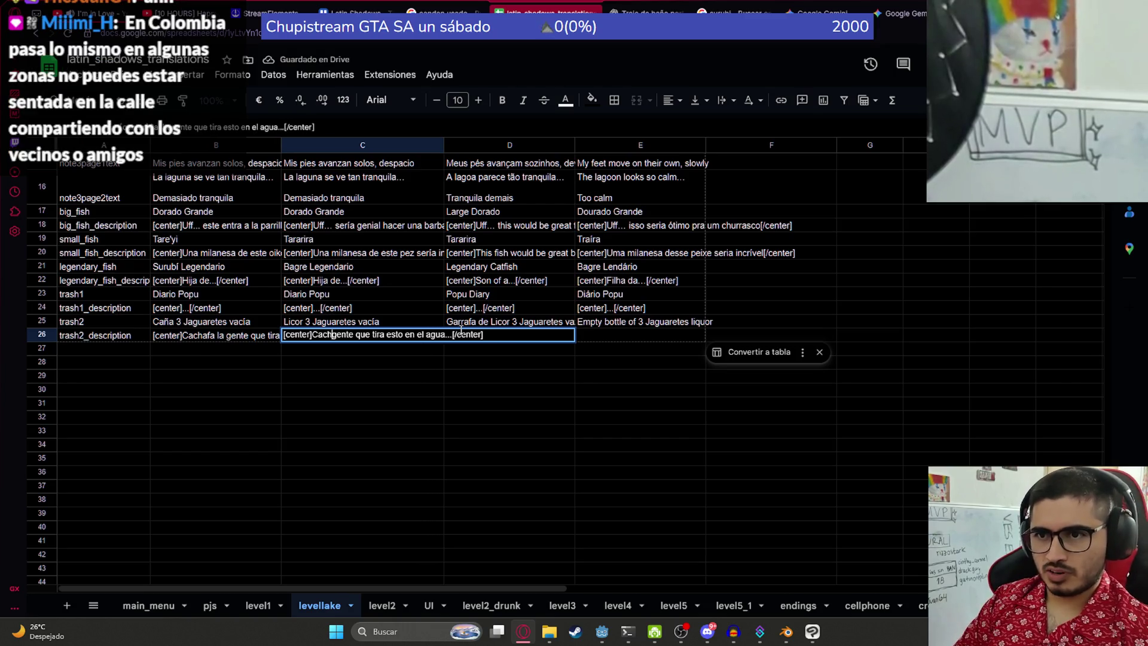
{"action": "key", "text": "Delete"}
{"action": "type", "text": "Gente"}
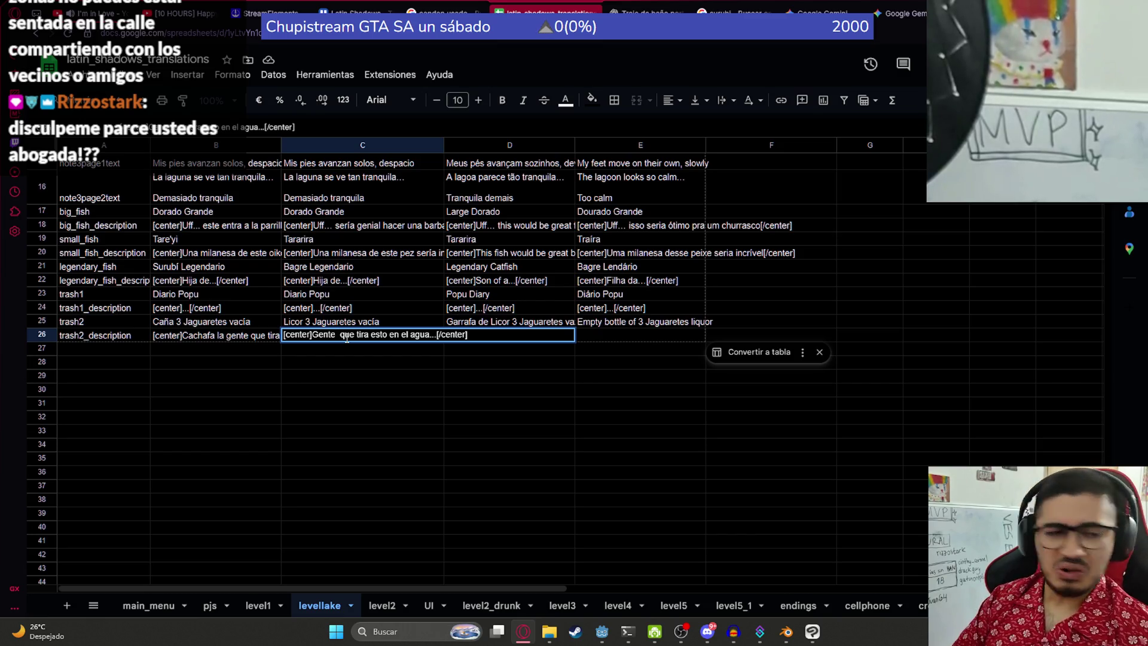
{"action": "type", "text": " sin valores"}
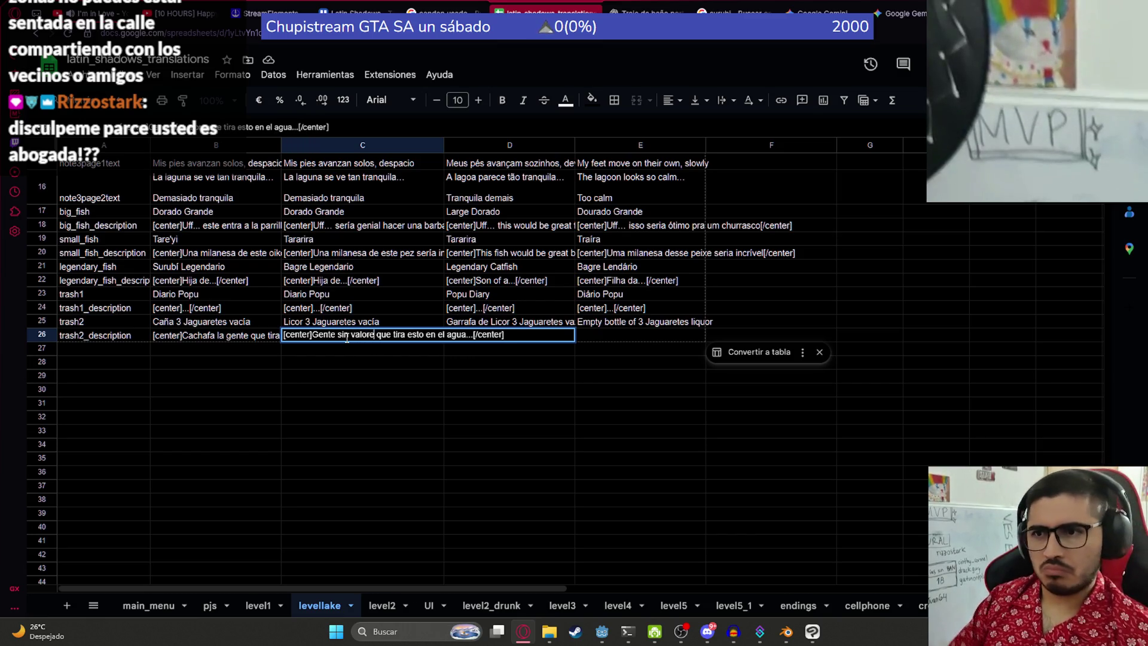
{"action": "key", "text": "Return"}
{"action": "left_click", "coordinate": [497, 335]}
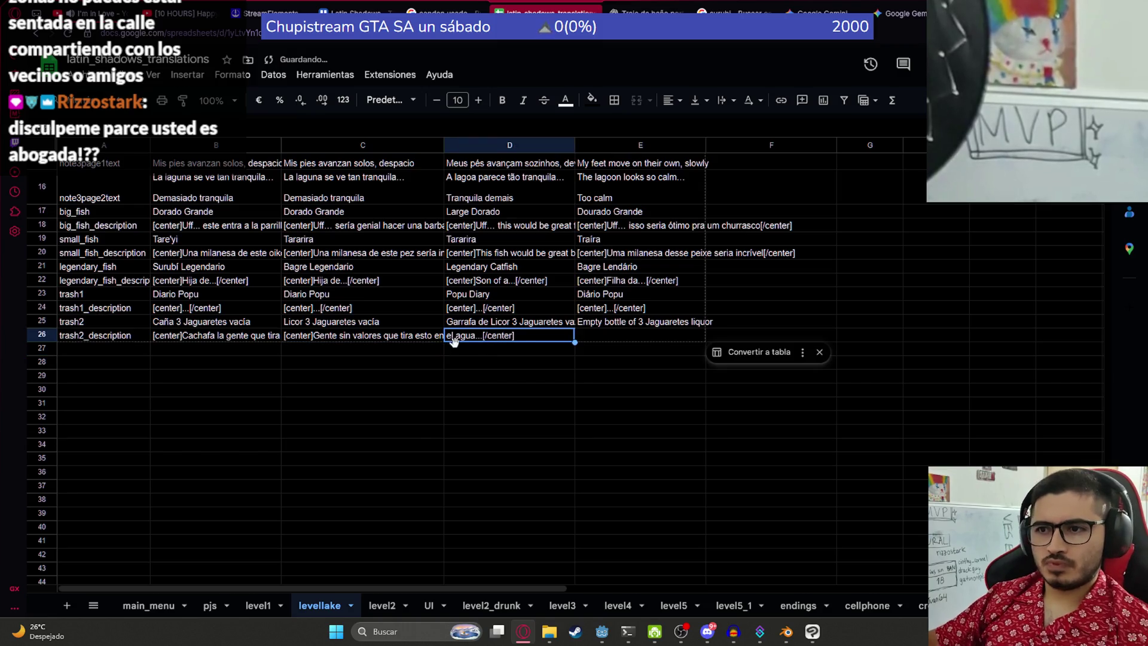
{"action": "left_click", "coordinate": [392, 338]}
{"action": "key", "text": "ctrl+c"}
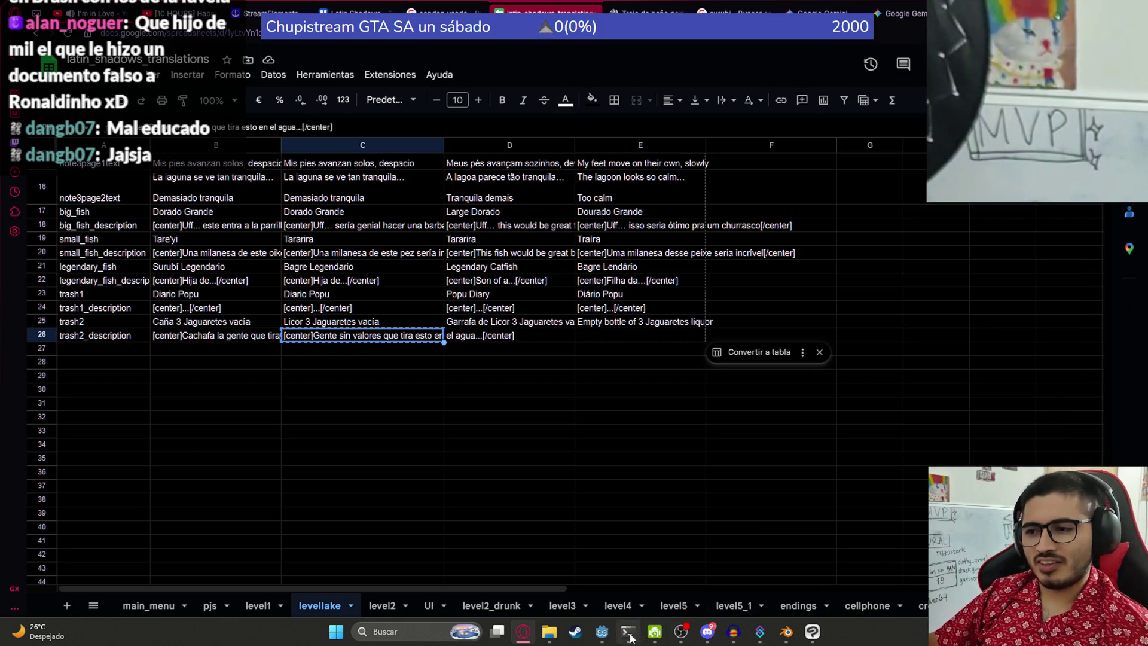
Step: Briefly show Godot, reopen C26 to read its text, then go to the Happy Monkey Circle tab
{"action": "left_click", "coordinate": [603, 636]}
{"action": "left_click", "coordinate": [603, 636]}
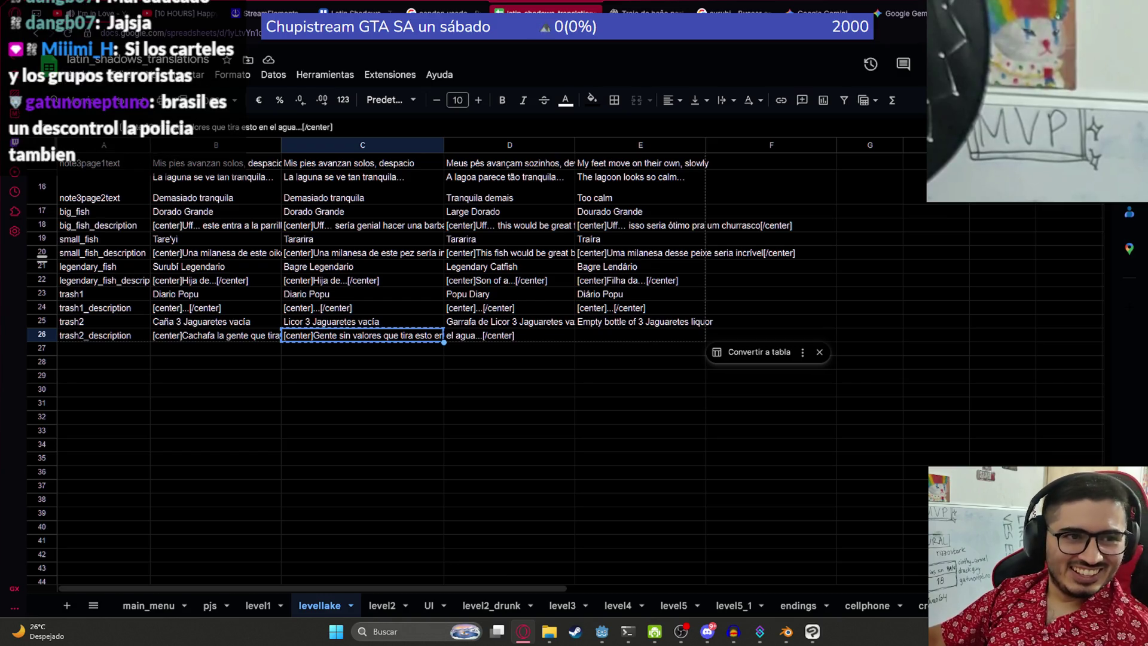
{"action": "left_click", "coordinate": [410, 321]}
{"action": "double_click", "coordinate": [365, 336]}
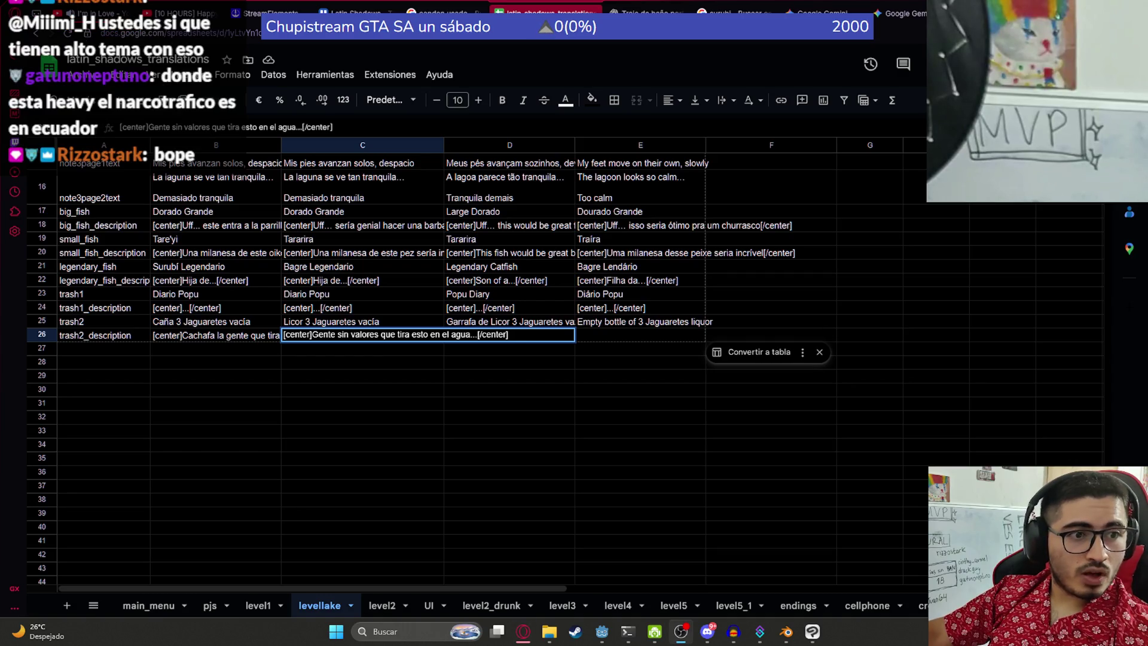
{"action": "left_click", "coordinate": [191, 14]}
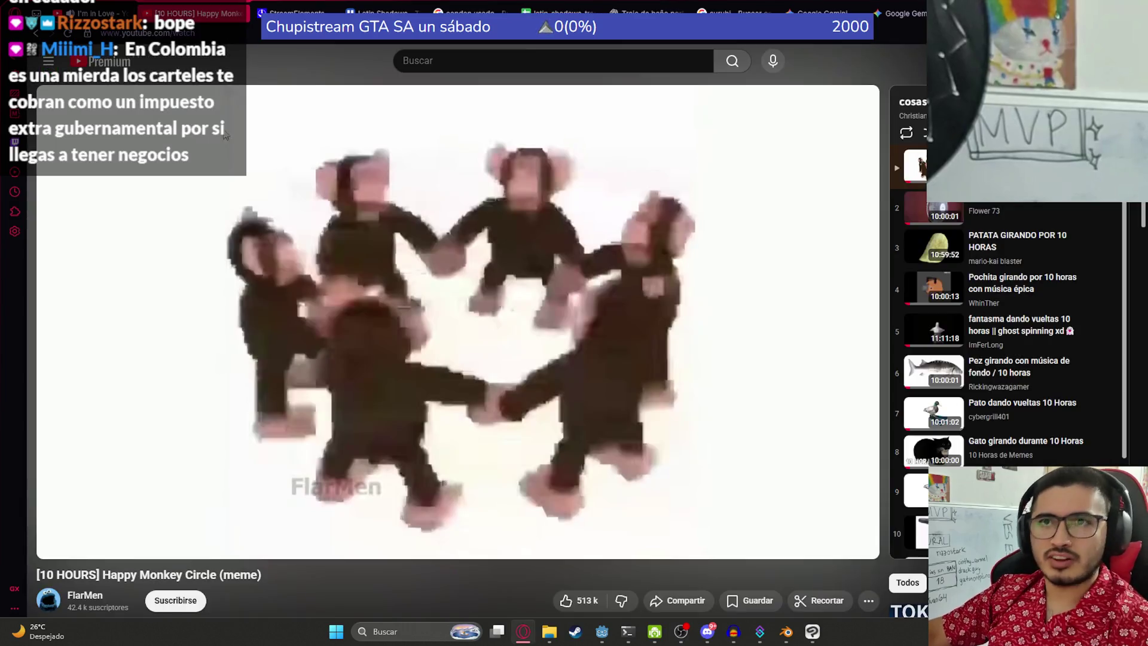
Step: Pause Happy Monkey Circle at 1:13:02, leave fullscreen, and return to the I'm in Love tab
{"action": "left_click", "coordinate": [83, 7]}
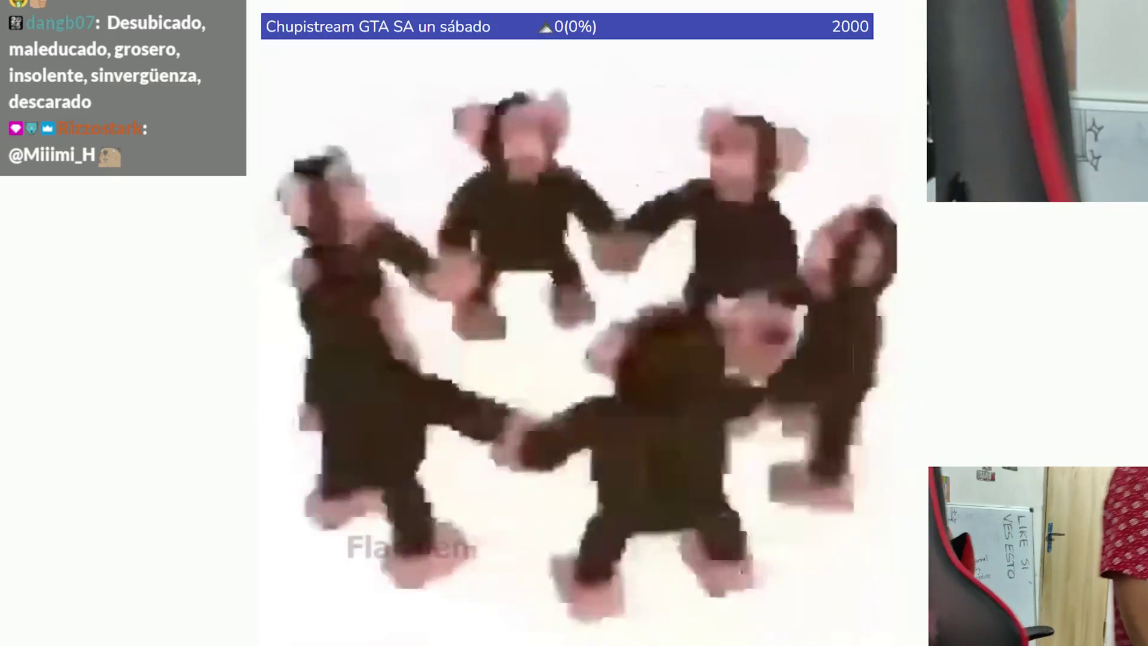
{"action": "key", "text": "space"}
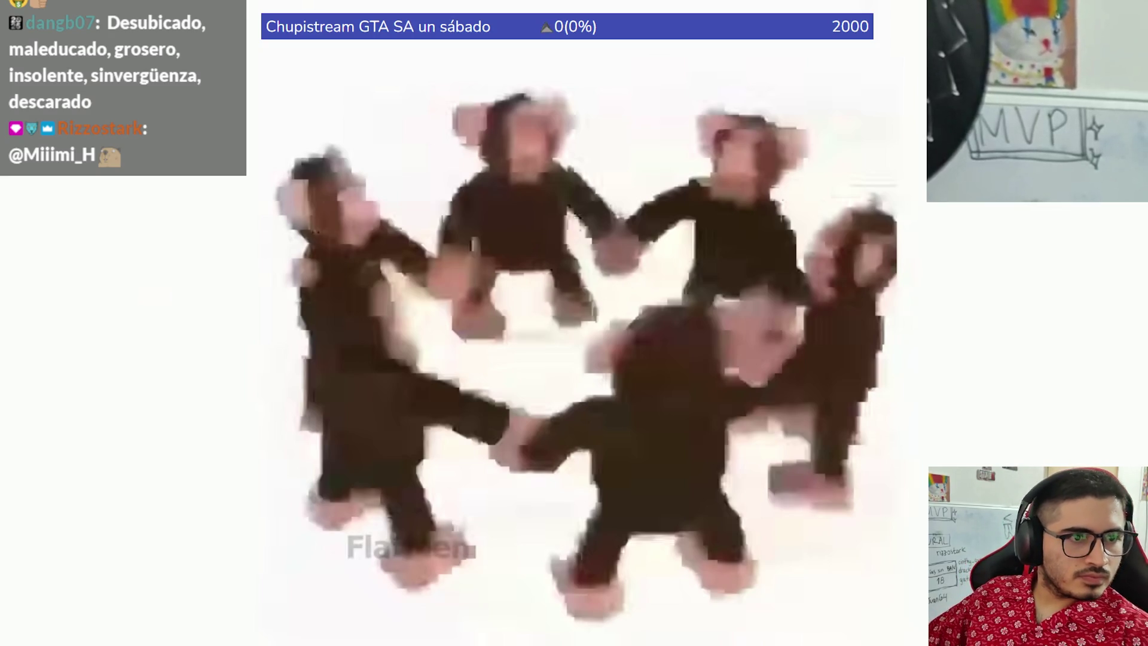
{"action": "double_click", "coordinate": [678, 273]}
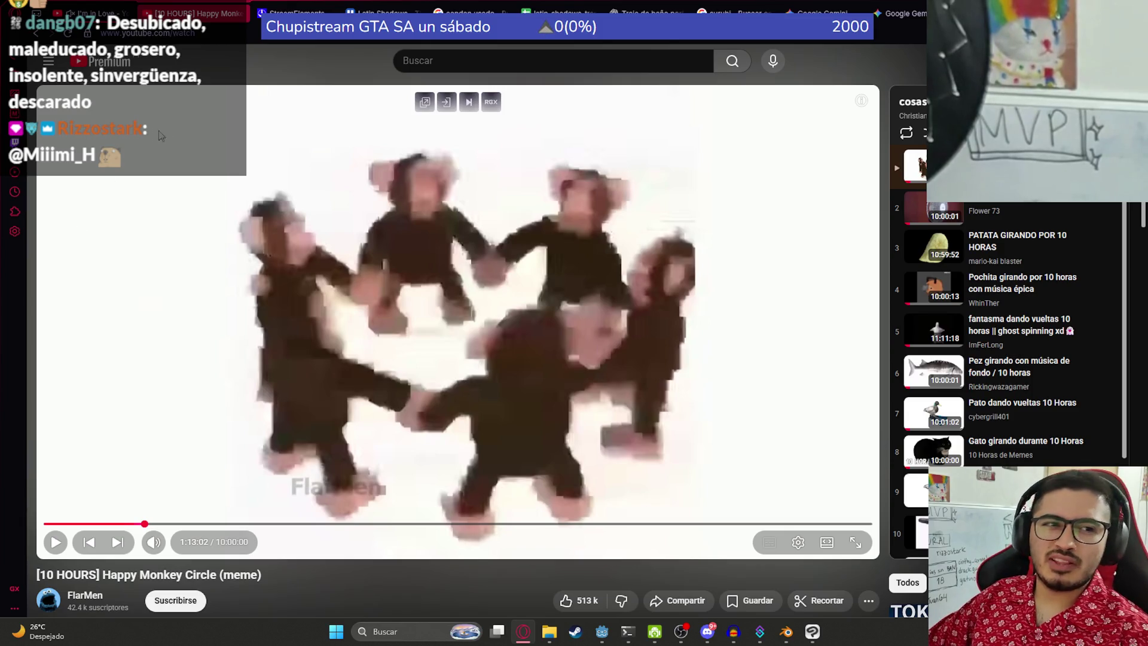
{"action": "left_click", "coordinate": [98, 13]}
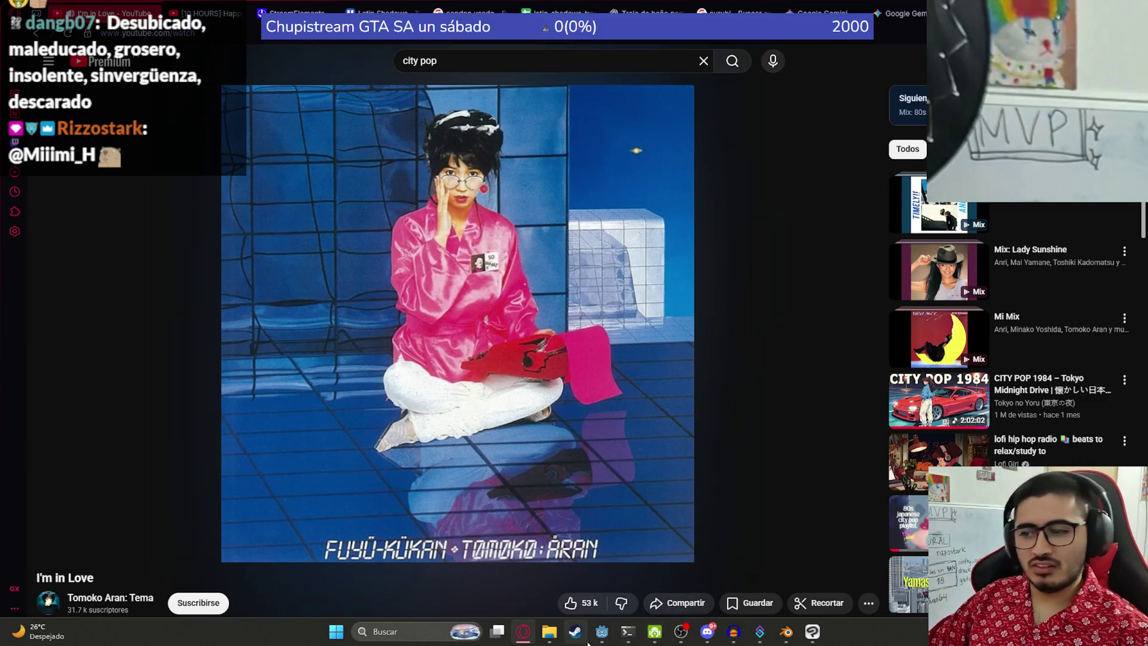
{"action": "left_click", "coordinate": [601, 631]}
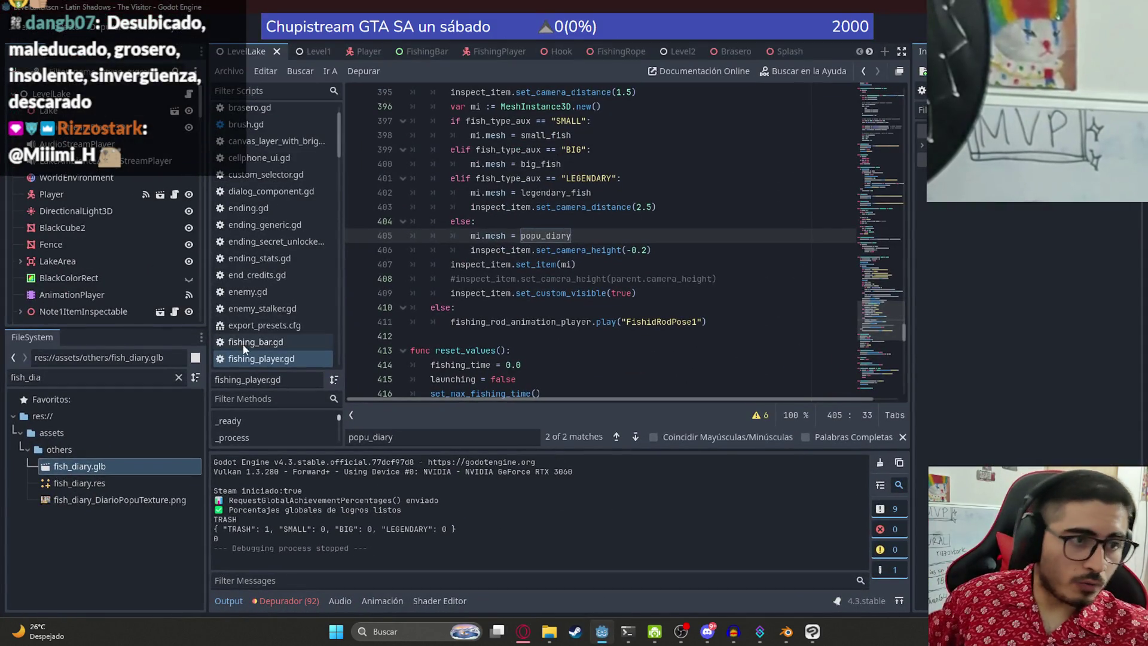
Step: Back in Godot, select the popu_diary mesh name in fishing_player.gd
{"action": "key", "text": "alt+Tab"}
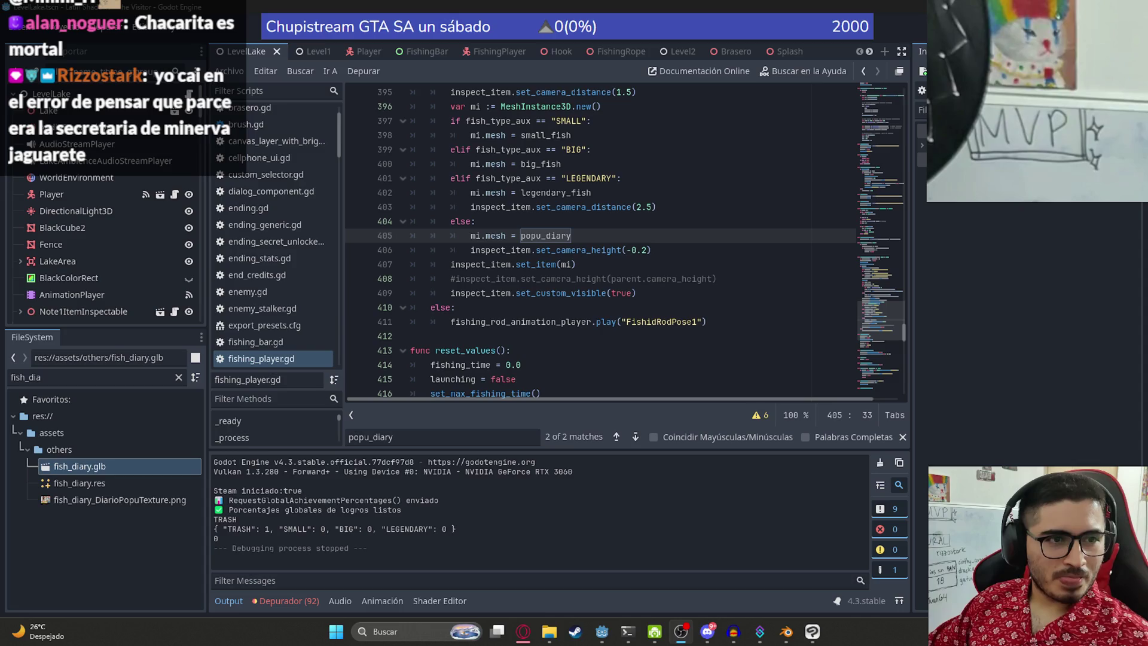
{"action": "left_click", "coordinate": [510, 322]}
{"action": "left_click", "coordinate": [572, 265]}
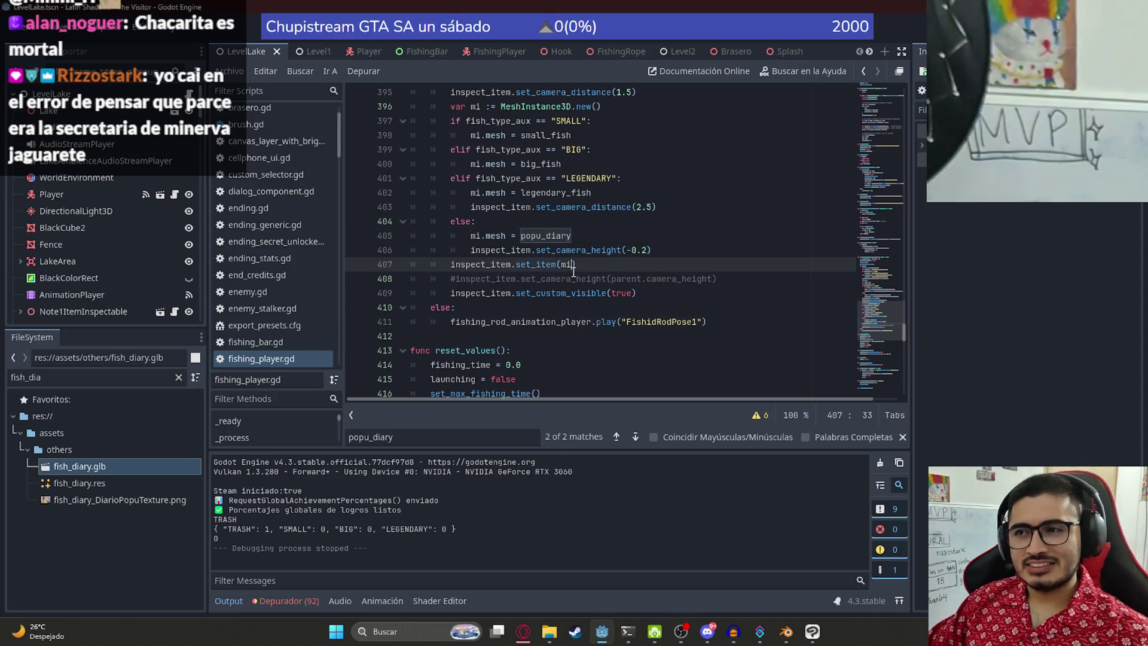
{"action": "double_click", "coordinate": [567, 235]}
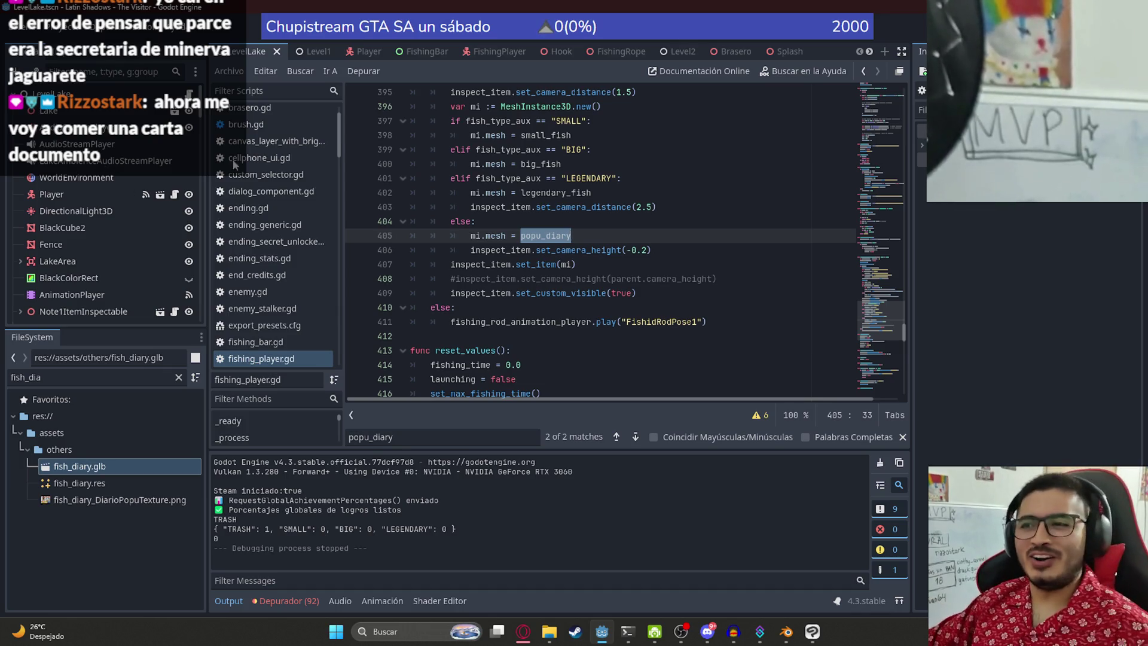
Step: Place the caret after popu_diary on line 405, then bring the YouTube browser forward
{"action": "left_click", "coordinate": [572, 264]}
{"action": "scroll", "coordinate": [572, 287], "scroll_direction": "up", "scroll_amount": 1}
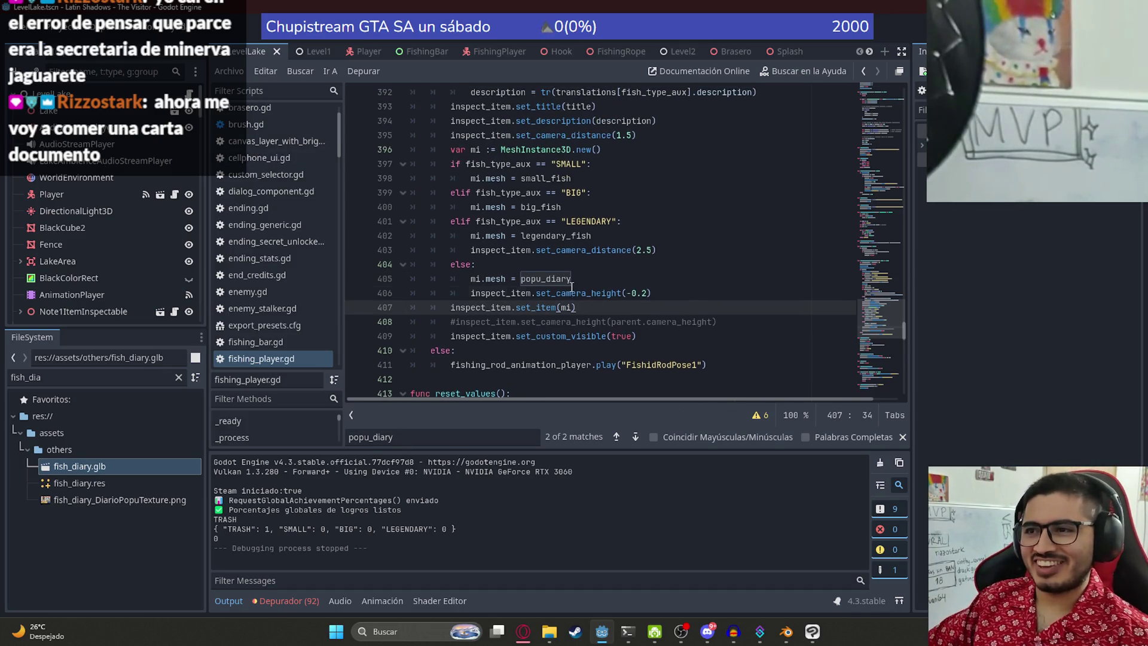
{"action": "left_click", "coordinate": [667, 278]}
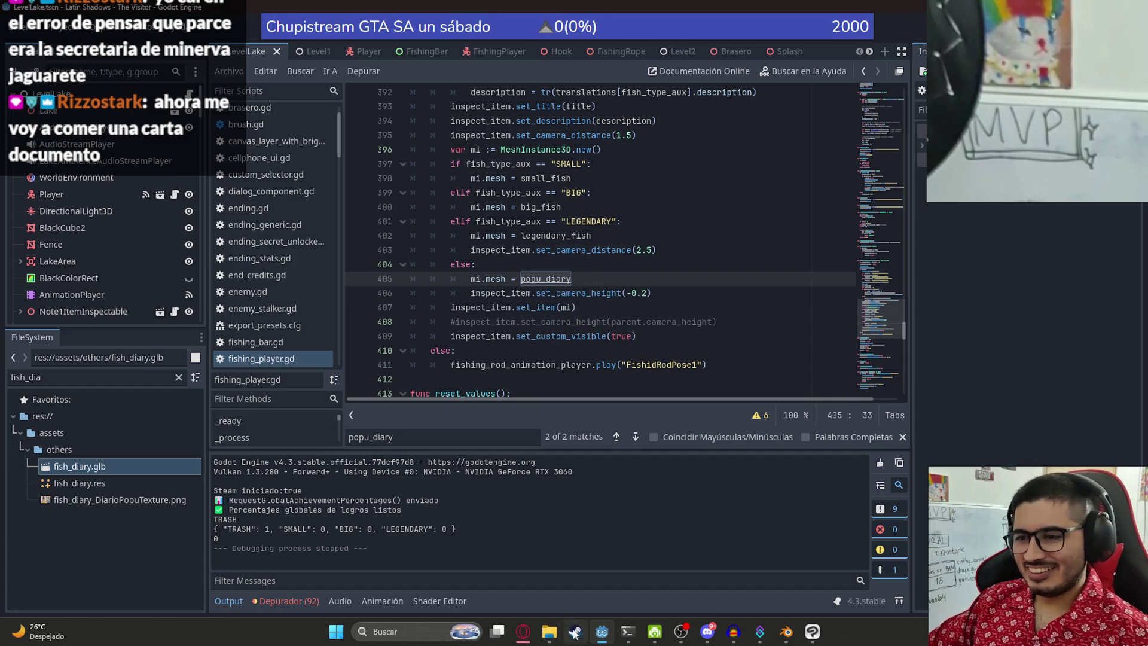
{"action": "left_click", "coordinate": [525, 633]}
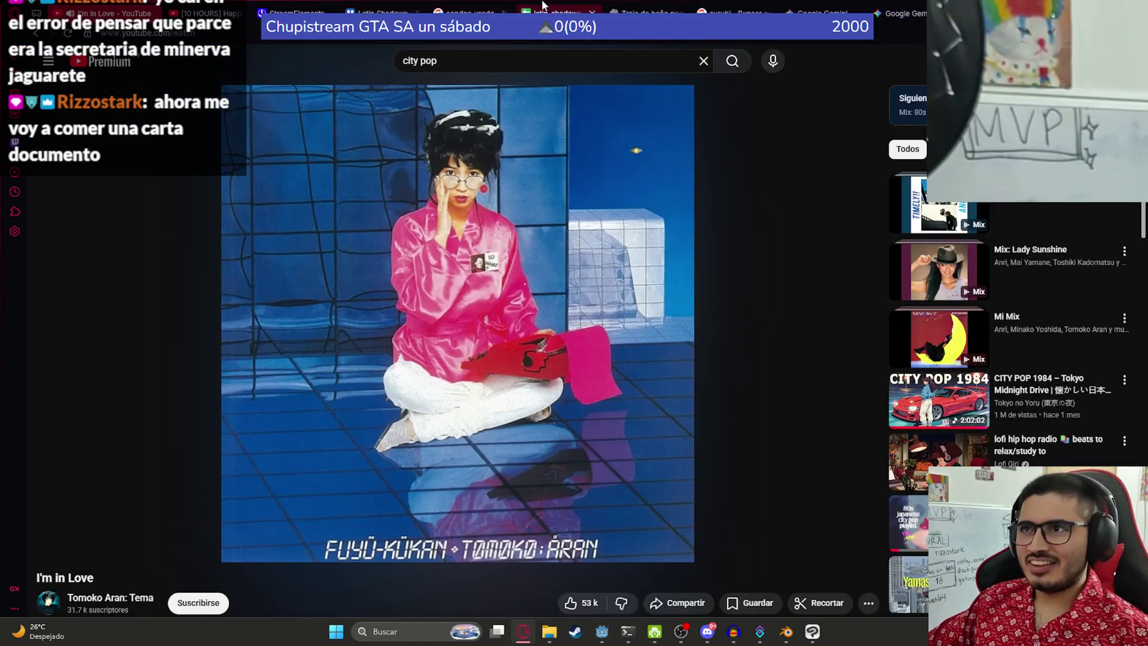
Step: Switch from YouTube to the latin_shadows_translations spreadsheet with Ctrl+Tab
{"action": "key", "text": "ctrl+Tab"}
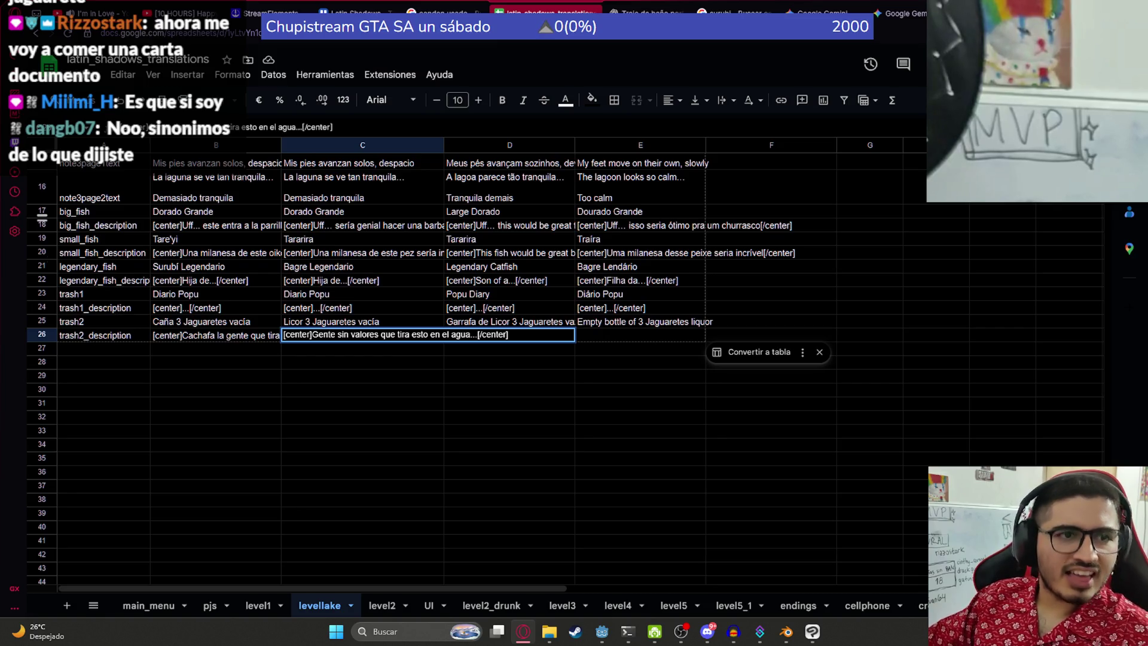
Step: Replace 'sin valores' with 'descarada' in cell C26's trash2_description
{"action": "key", "text": "Escape"}
{"action": "key", "text": "ctrl+c"}
{"action": "left_click", "coordinate": [383, 307]}
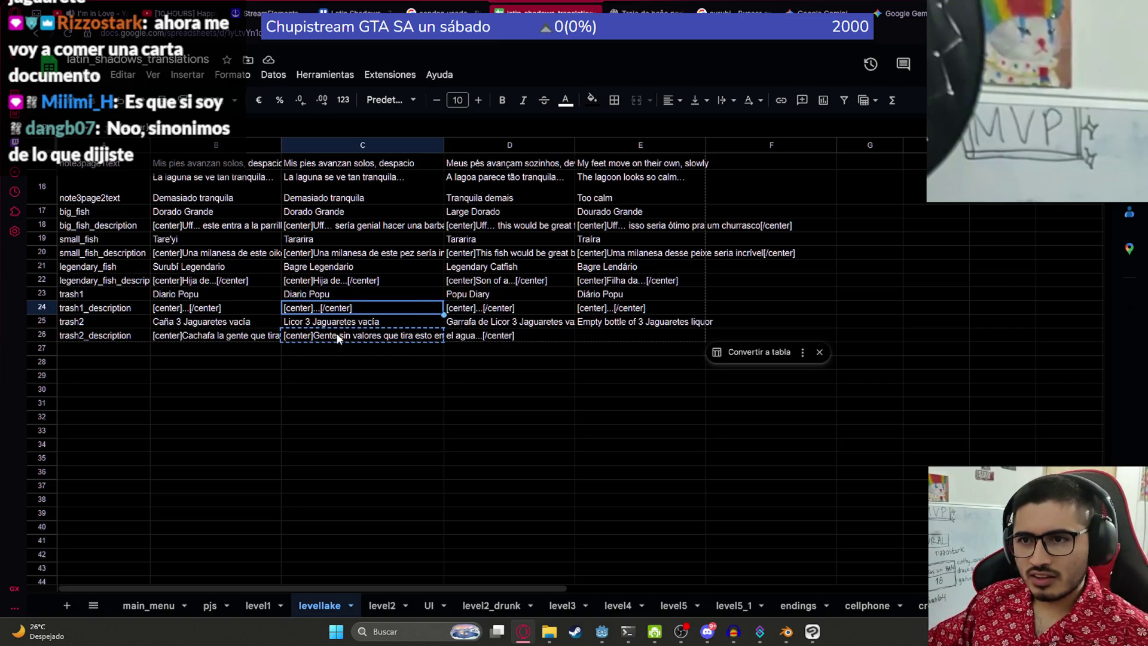
{"action": "double_click", "coordinate": [338, 338]}
{"action": "left_click_drag", "start_coordinate": [338, 335], "coordinate": [378, 334]}
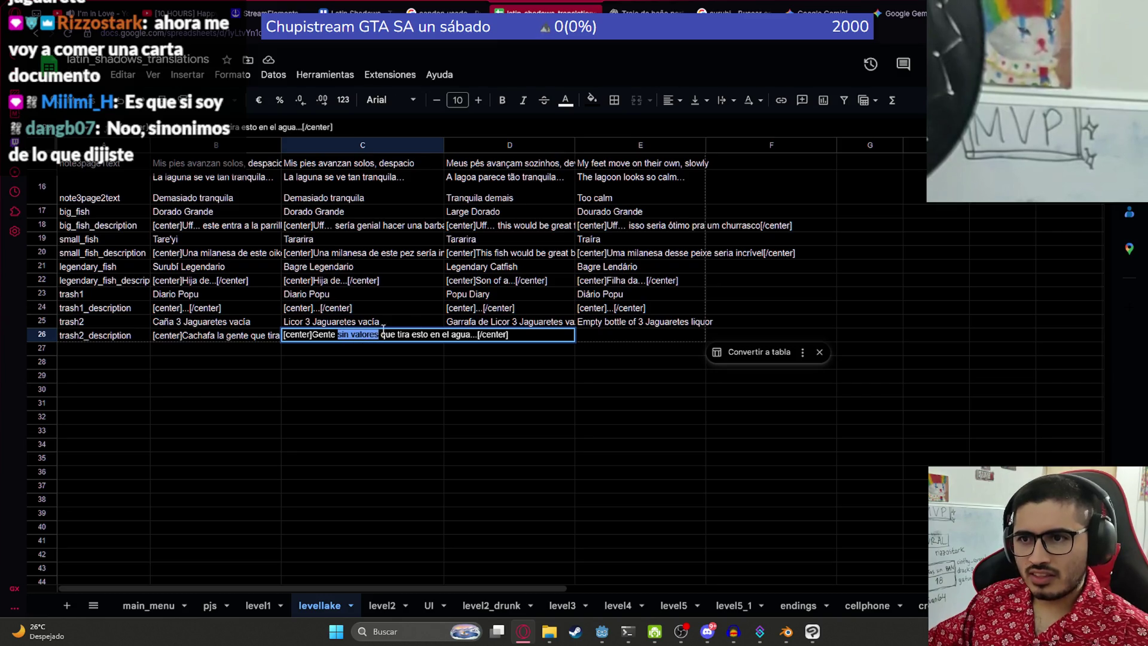
{"action": "type", "text": "descarada"}
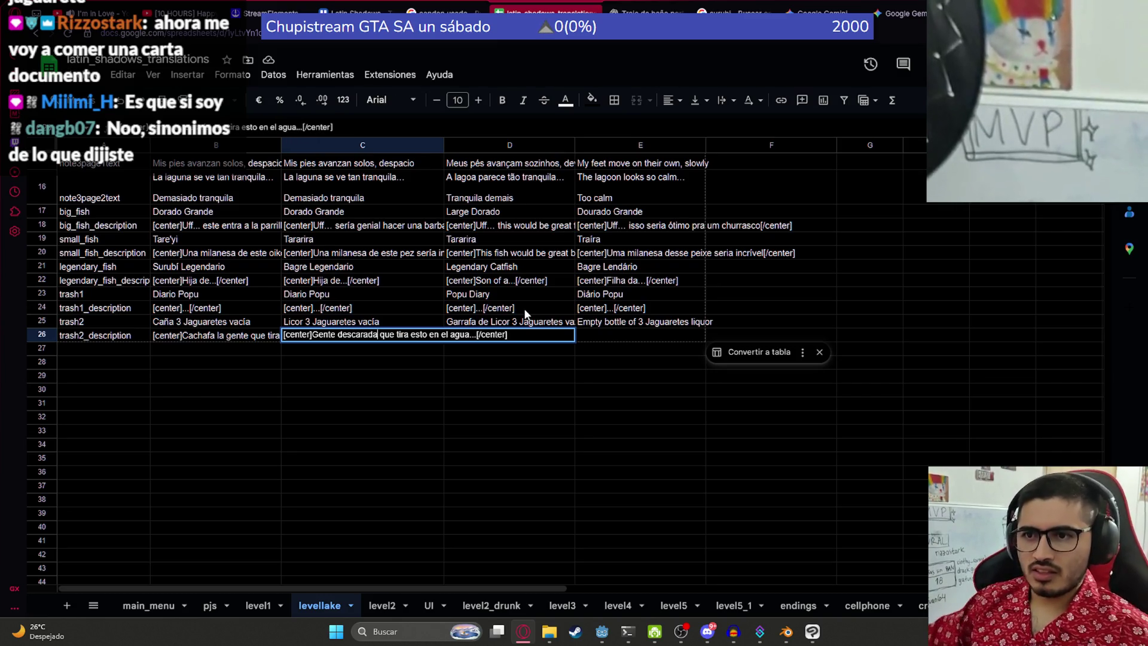
{"action": "left_click", "coordinate": [500, 386]}
Step: Reselect C26 and copy its 'Gente descarada que tira esto en el agua...' text
{"action": "left_click", "coordinate": [339, 334]}
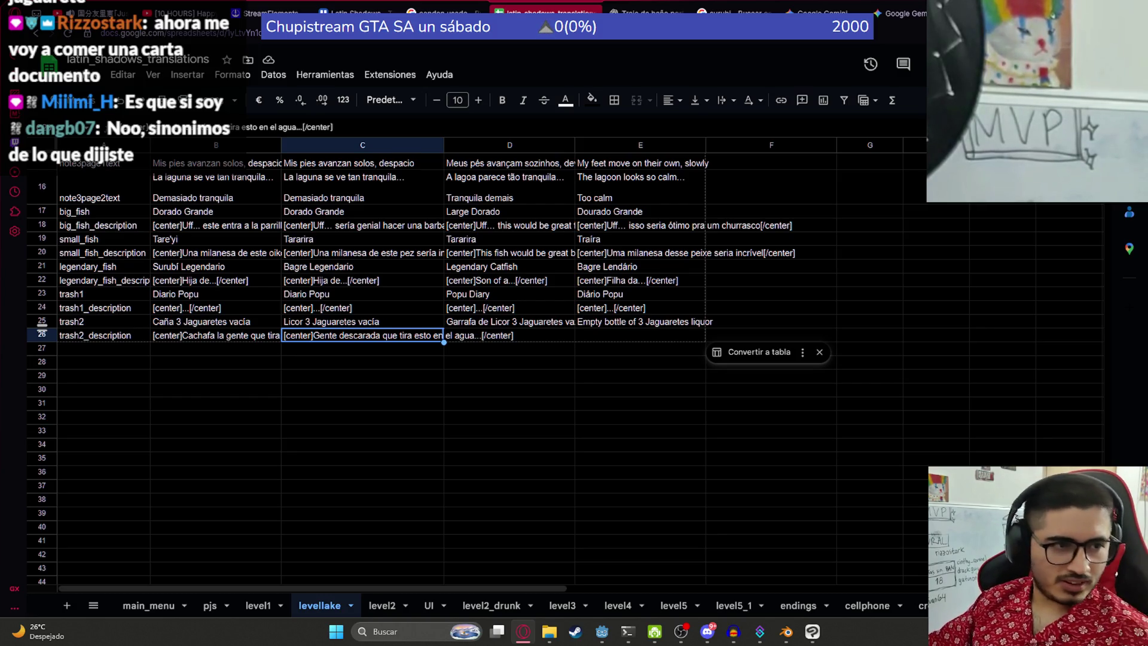
{"action": "left_click", "coordinate": [478, 297]}
{"action": "left_click", "coordinate": [358, 336]}
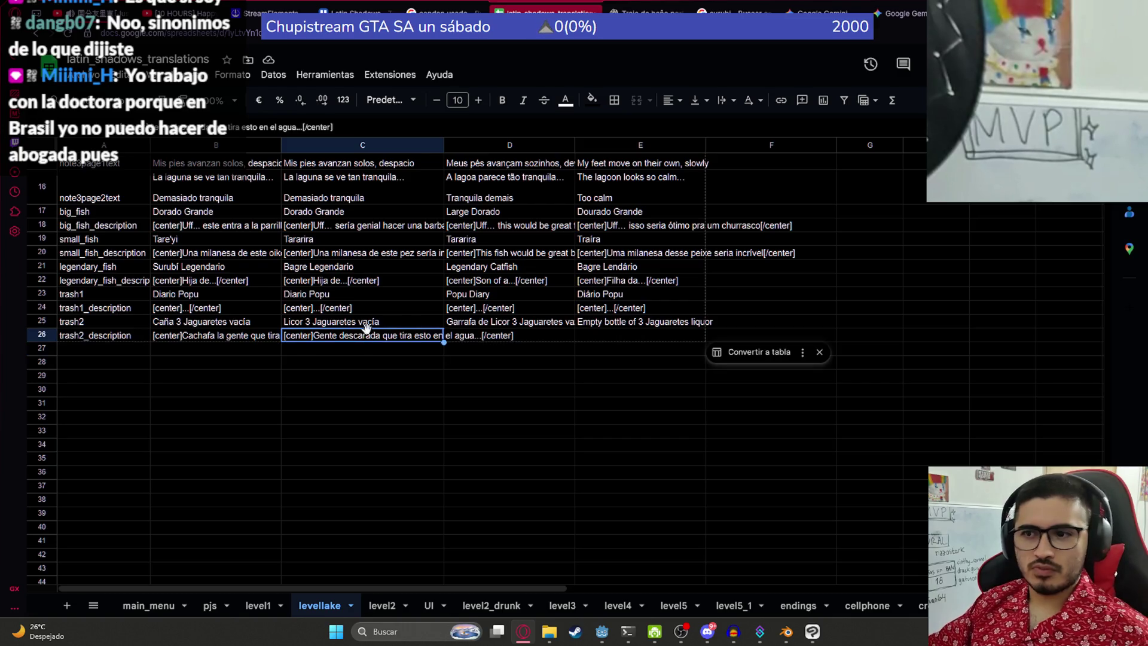
{"action": "left_click", "coordinate": [370, 327]}
{"action": "left_click", "coordinate": [313, 338]}
{"action": "key", "text": "ctrl+c"}
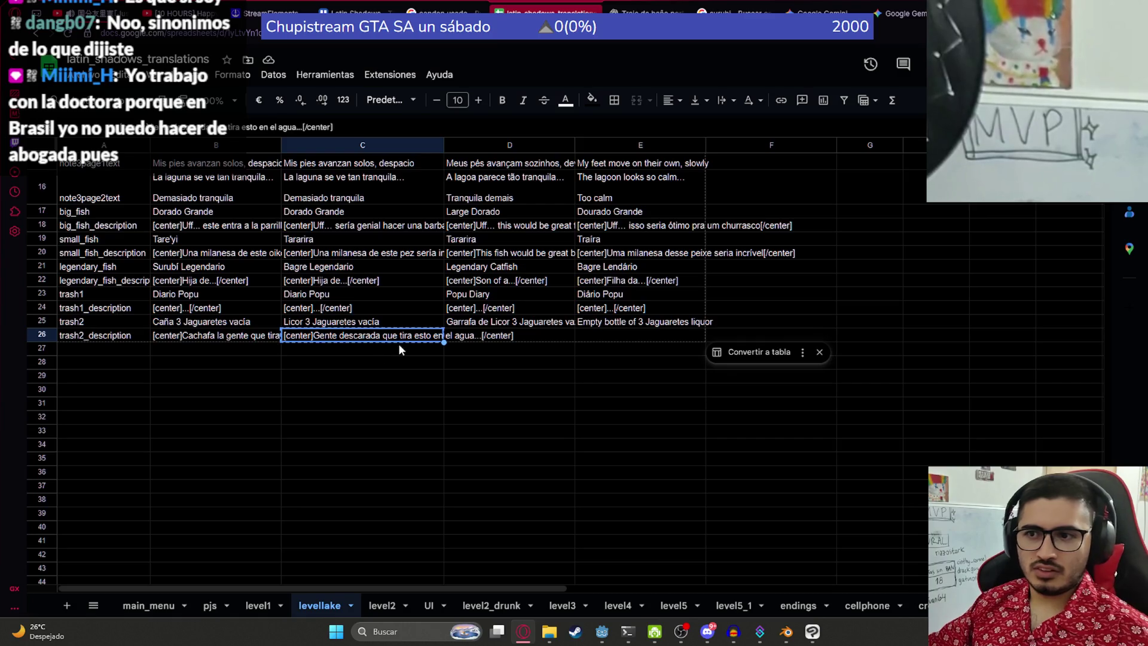
{"action": "key", "text": "Return"}
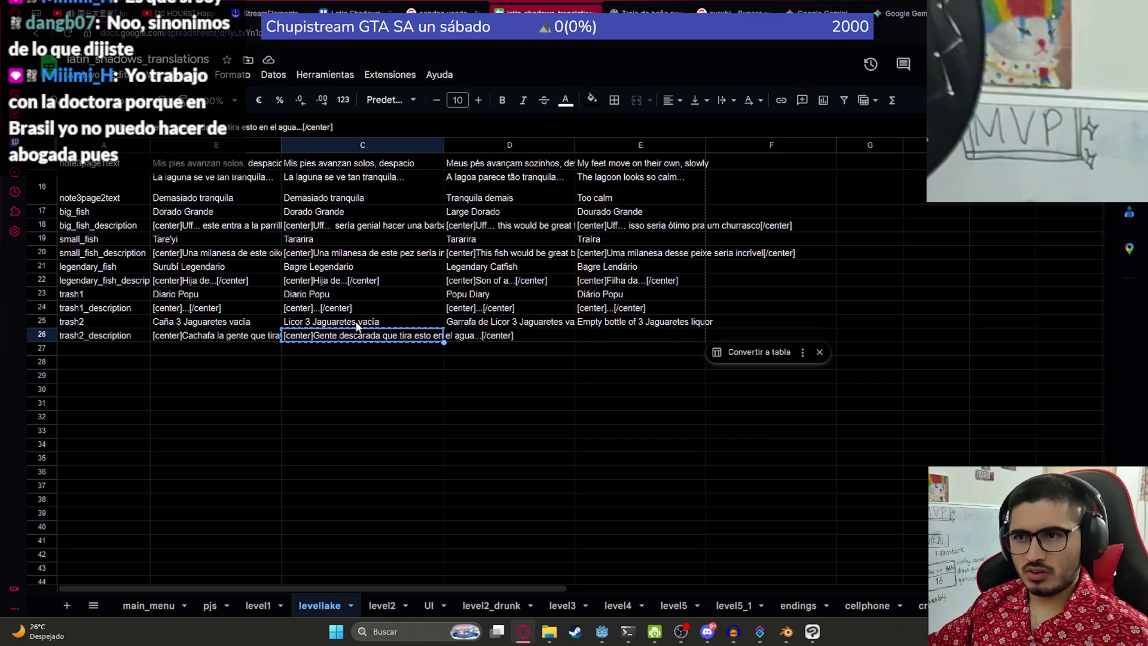
{"action": "left_click", "coordinate": [669, 5]}
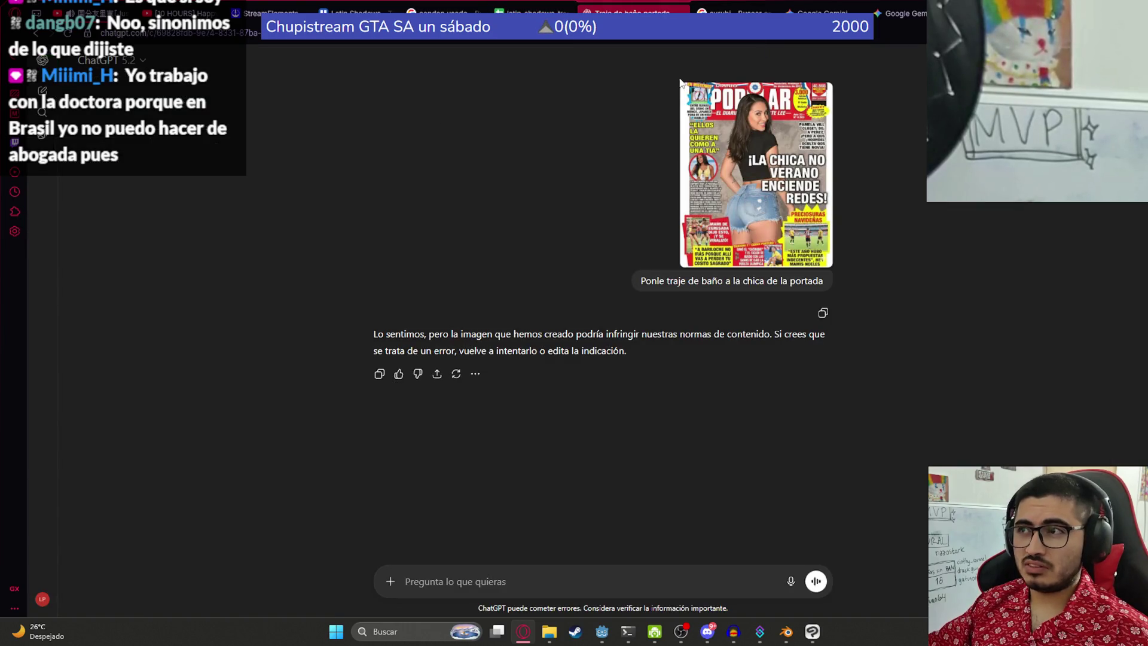
Step: In a new chat, ask 'Esta bien en espanol neutro?' with the pasted C26 line
{"action": "left_click", "coordinate": [43, 92]}
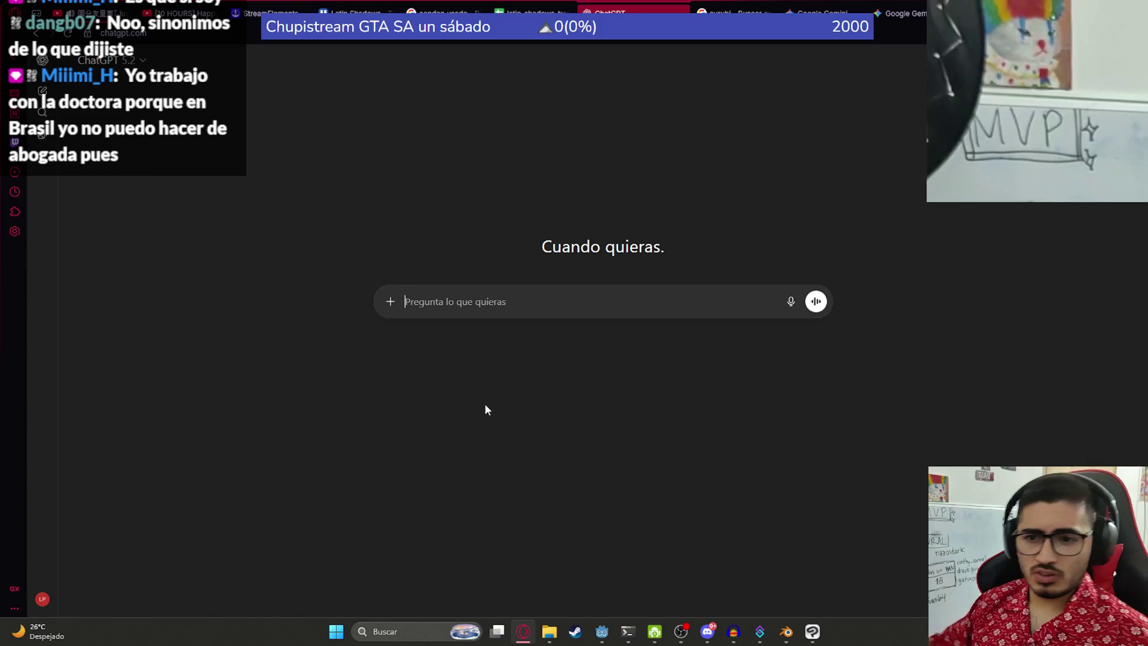
{"action": "type", "text": "Esta bi"}
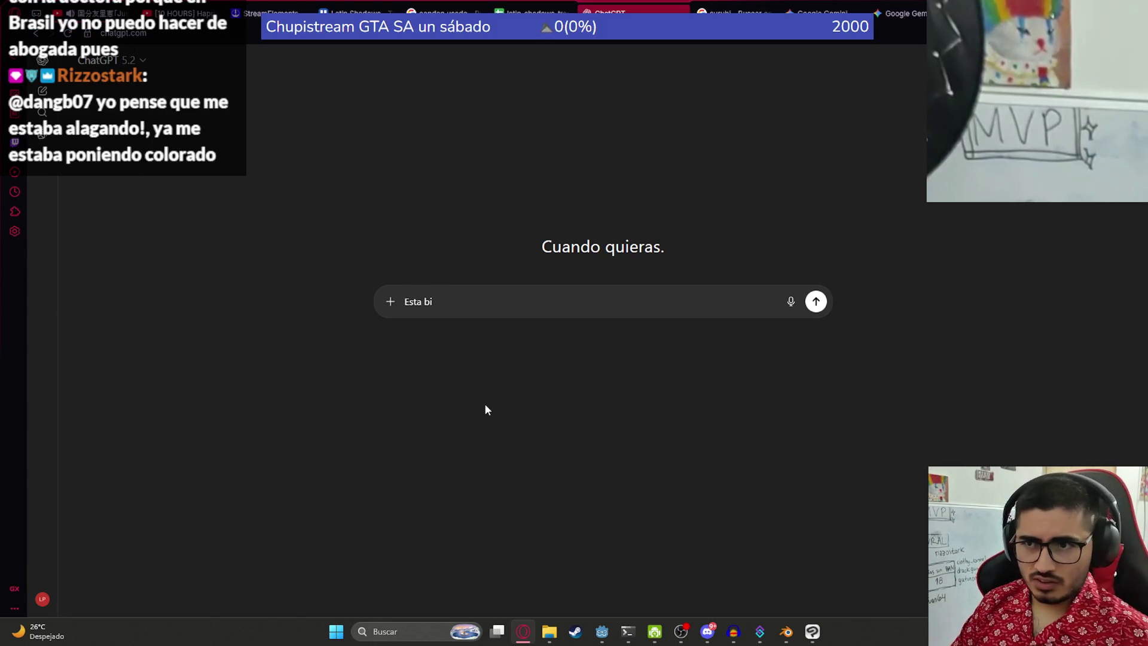
{"action": "type", "text": "en en espa"}
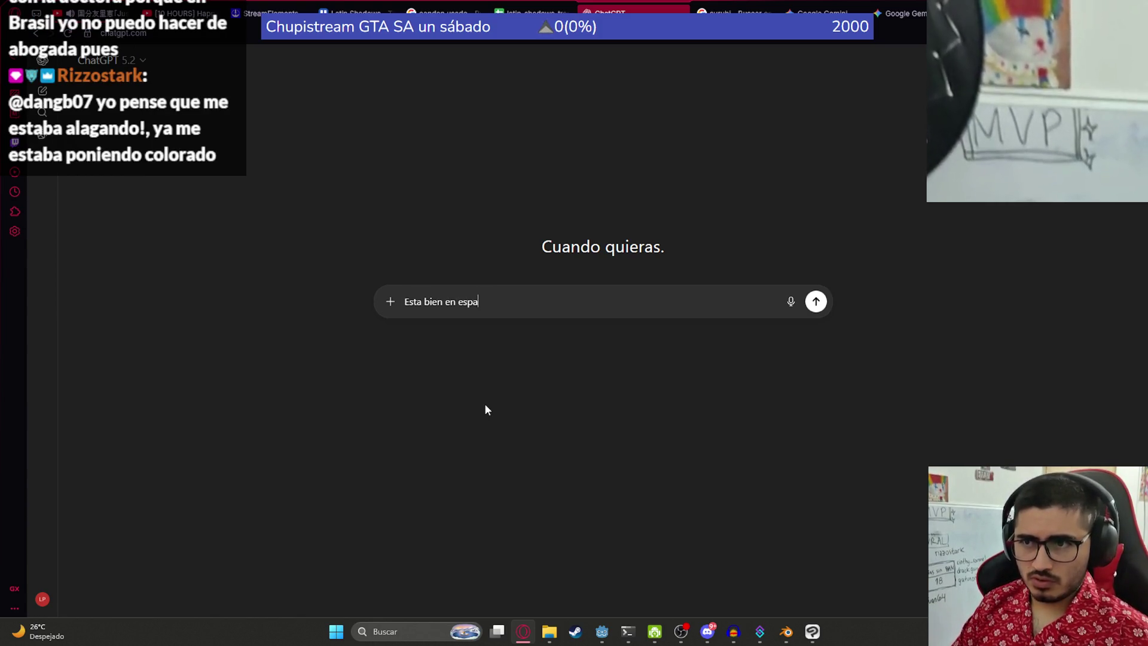
{"action": "type", "text": "nol neutro?"}
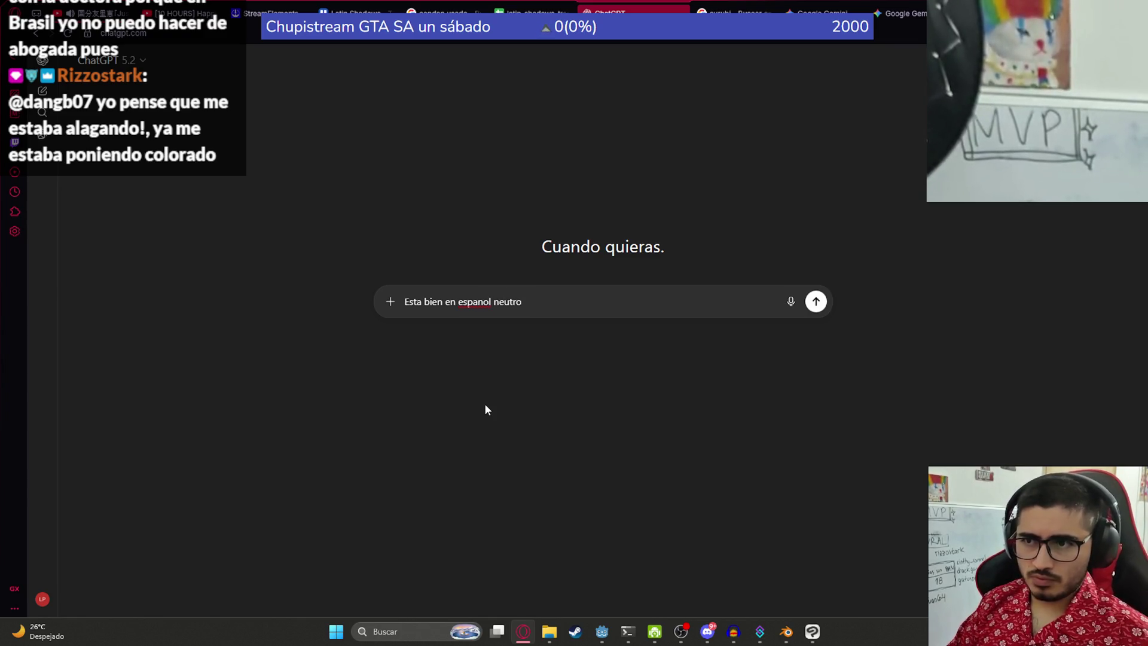
{"action": "key", "text": "shift+Return"}
{"action": "key", "text": "ctrl+v"}
{"action": "key", "text": "Return"}
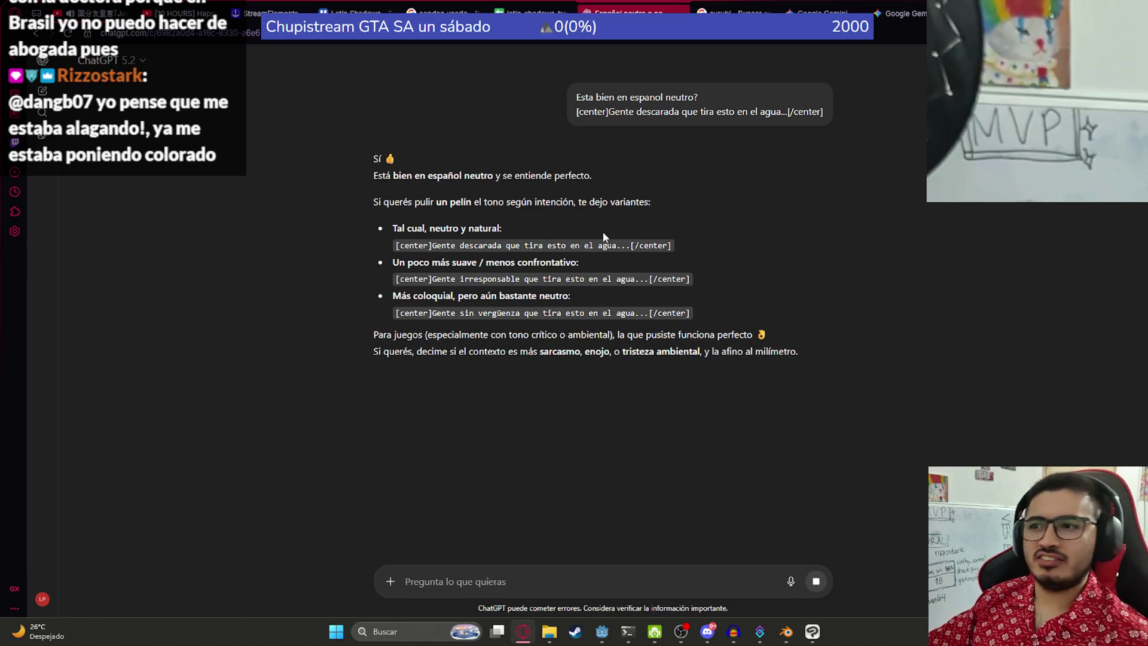
Step: Review ChatGPT's suggested variants and select the 'sin vergüenza' line
{"action": "left_click_drag", "start_coordinate": [666, 246], "coordinate": [398, 246]}
{"action": "left_click", "coordinate": [620, 247]}
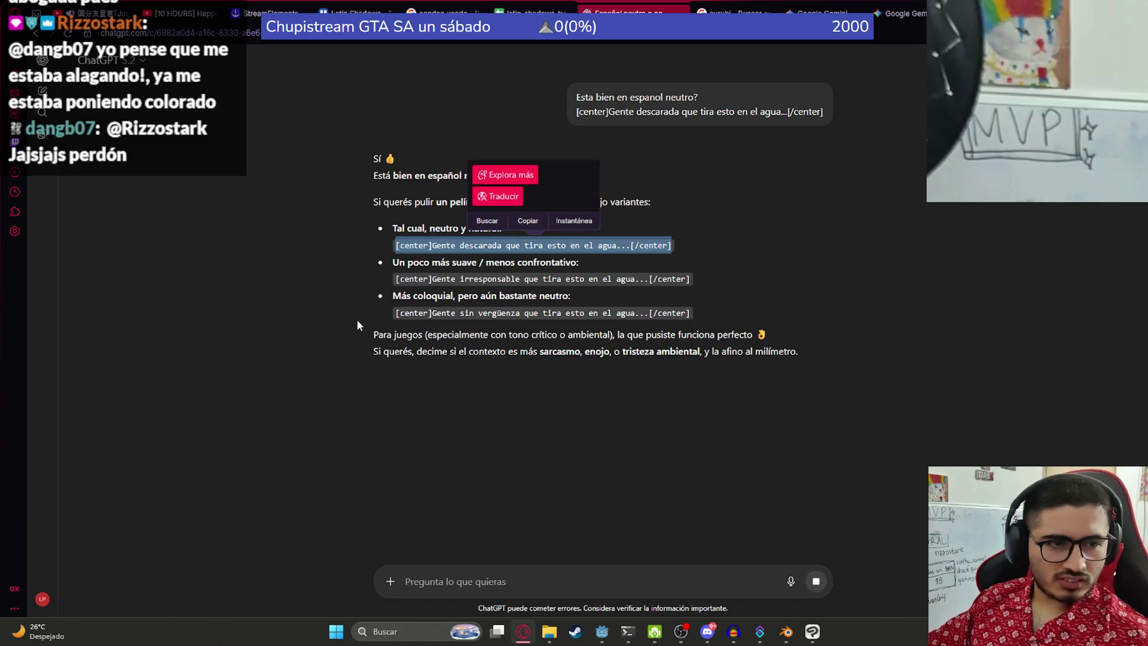
{"action": "left_click", "coordinate": [570, 318]}
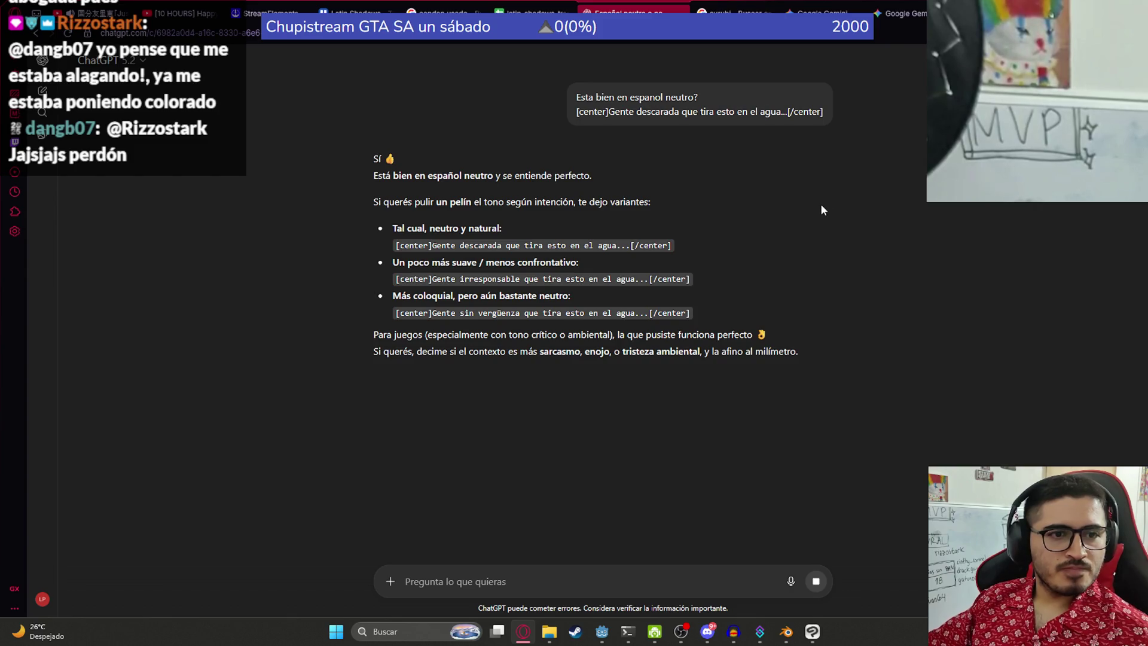
{"action": "mouse_move", "coordinate": [676, 245]}
{"action": "left_mouse_down"}
{"action": "mouse_move", "coordinate": [398, 261]}
{"action": "mouse_move", "coordinate": [371, 245]}
{"action": "left_mouse_up"}
{"action": "left_click", "coordinate": [506, 274]}
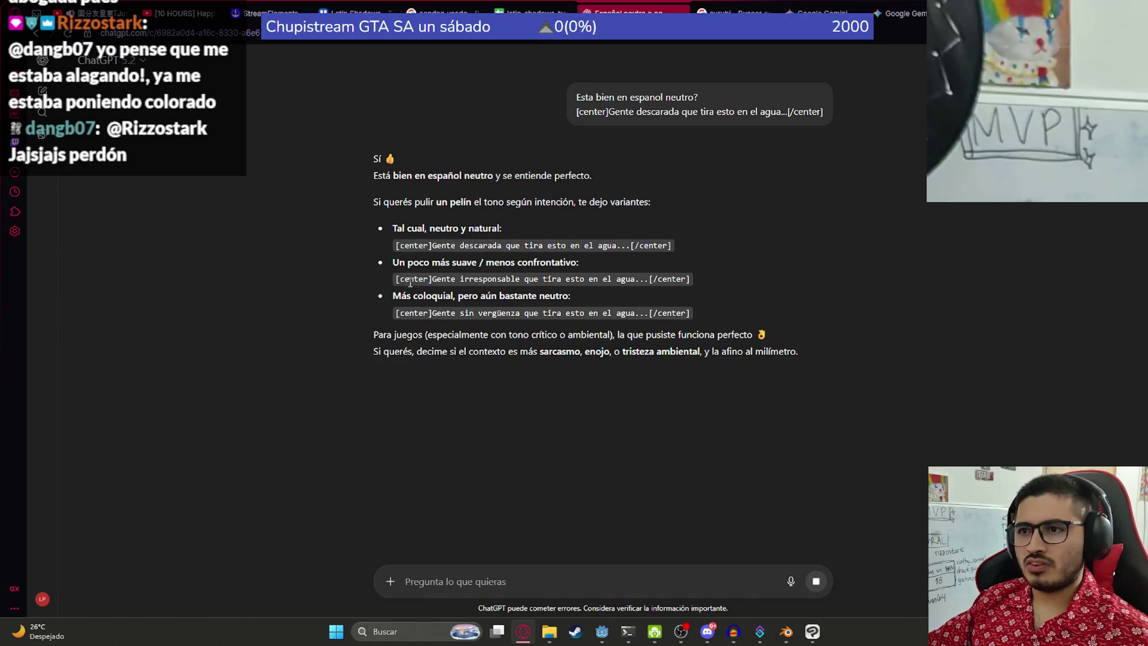
{"action": "left_click_drag", "start_coordinate": [691, 278], "coordinate": [395, 279]}
{"action": "left_click_drag", "start_coordinate": [695, 313], "coordinate": [398, 313]}
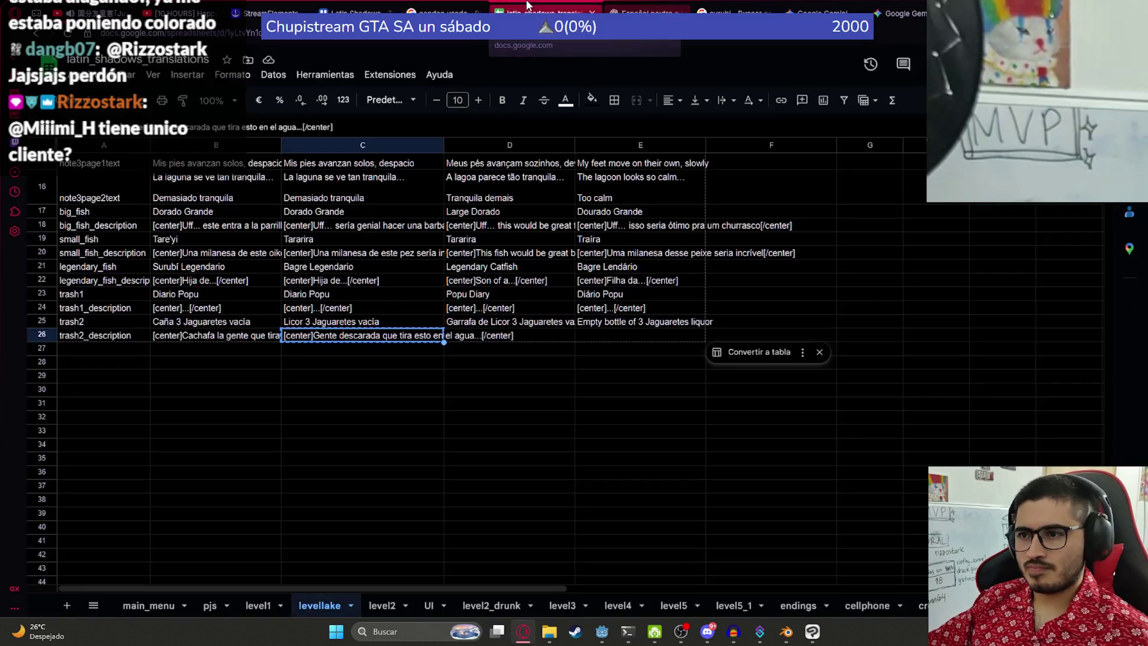
Step: Check the spreadsheet, then paste the 'sin vergüenza' line into a new ChatGPT prompt
{"action": "left_click", "coordinate": [527, 7]}
{"action": "left_click", "coordinate": [365, 377]}
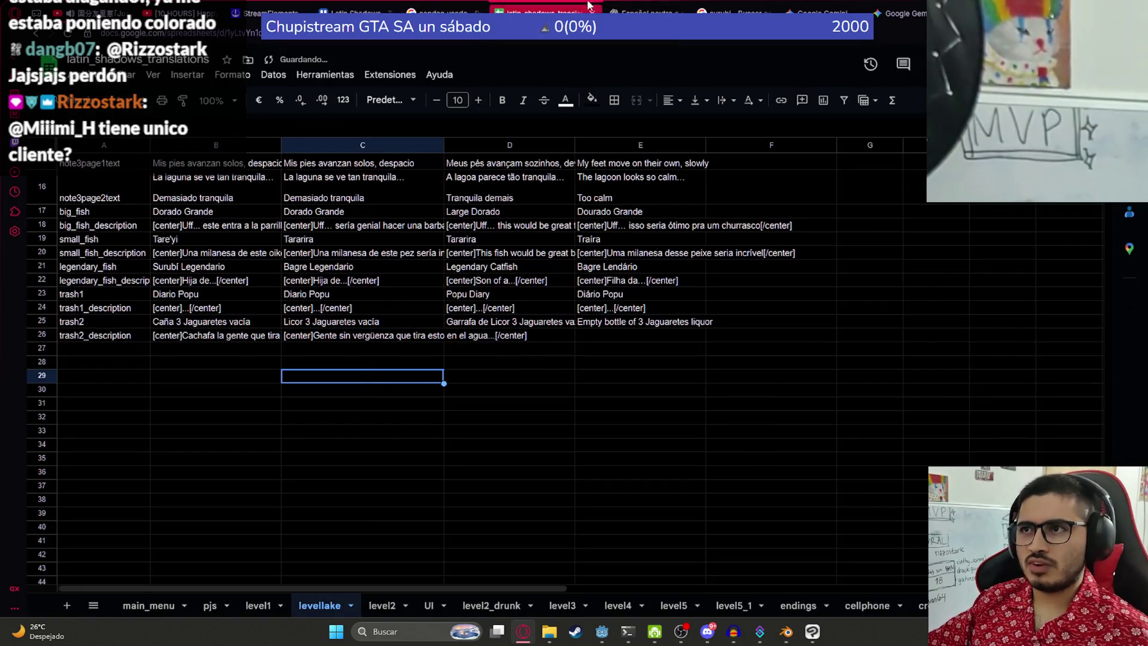
{"action": "left_click", "coordinate": [639, 12]}
{"action": "key", "text": "ctrl+v"}
{"action": "key", "text": "shift+Return"}
Step: Send the follow-up 'Pasalo a ingles eeuu y portugues brasil' to ChatGPT
{"action": "type", "text": "Pasalo a in"}
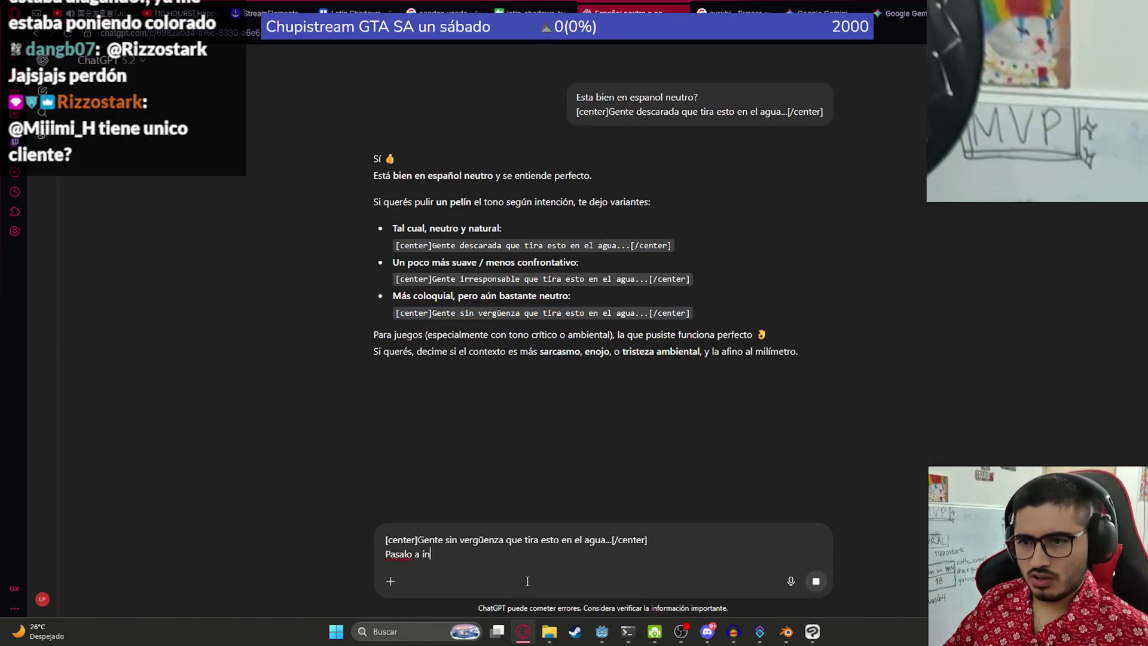
{"action": "type", "text": "gles eeuu y p"}
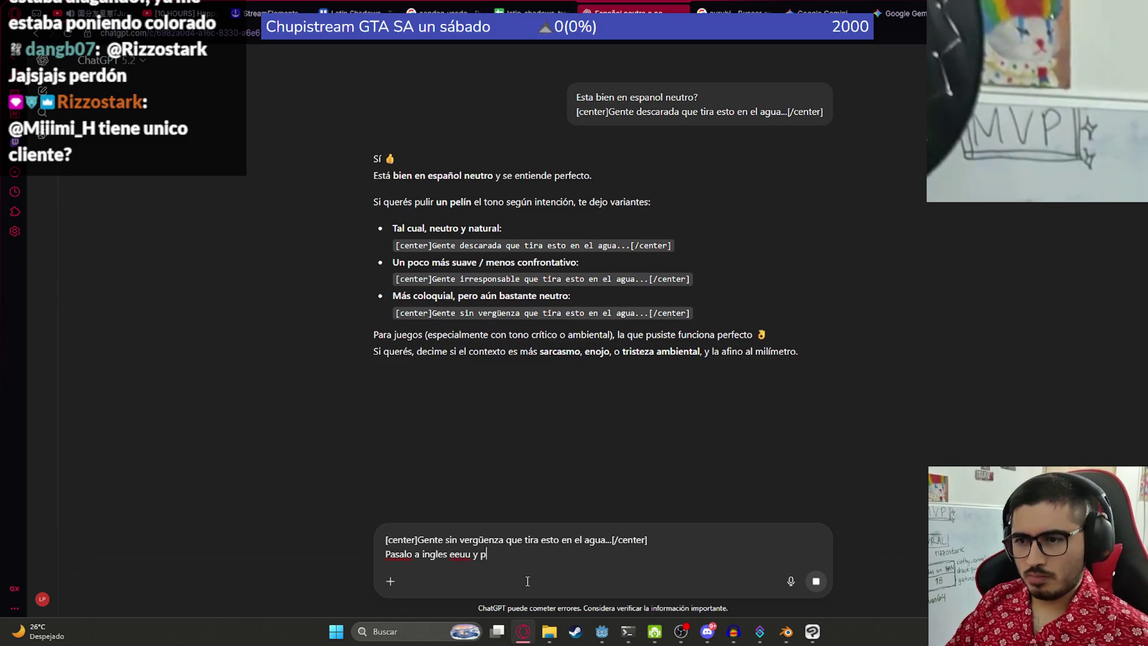
{"action": "type", "text": "ortugues brasil"}
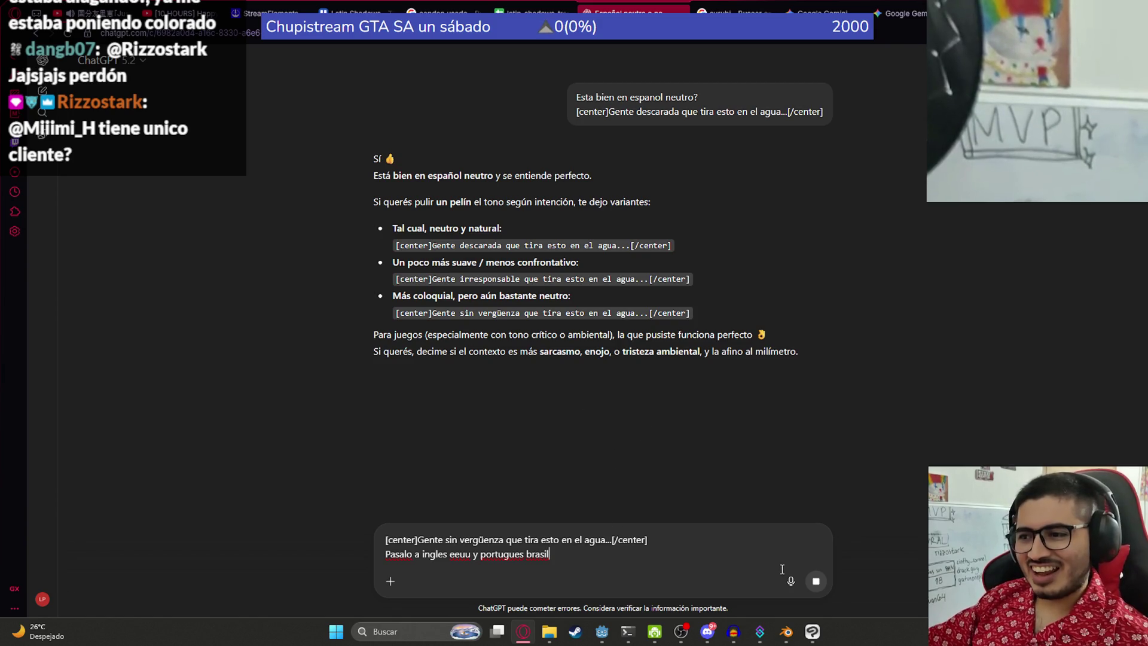
{"action": "left_click", "coordinate": [816, 581]}
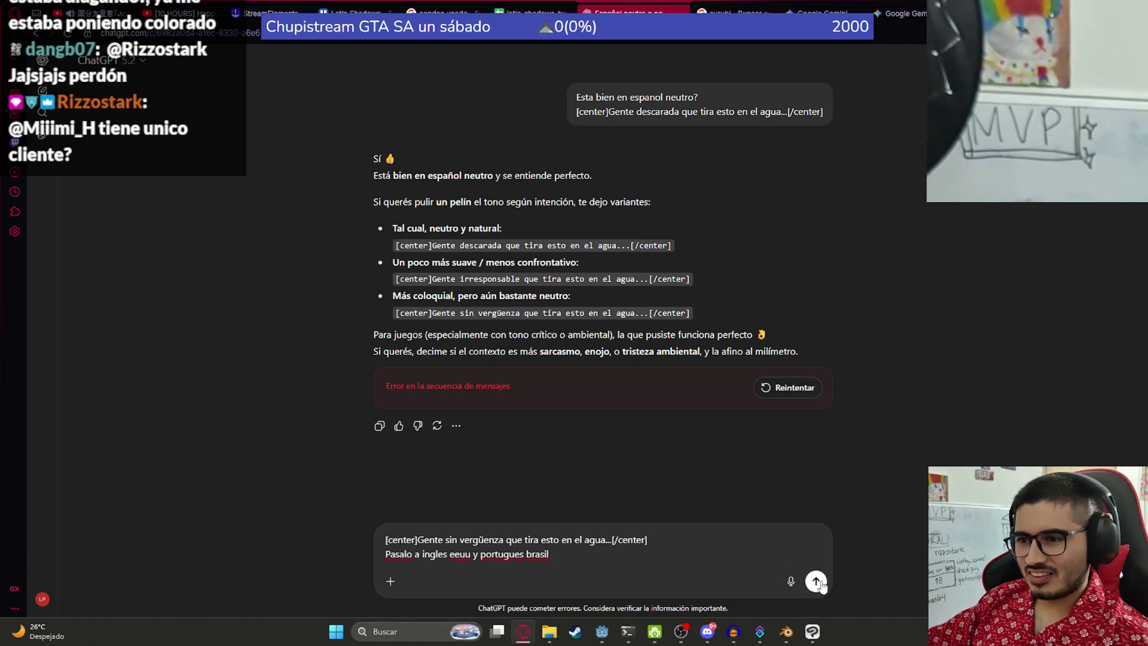
{"action": "left_click", "coordinate": [816, 581]}
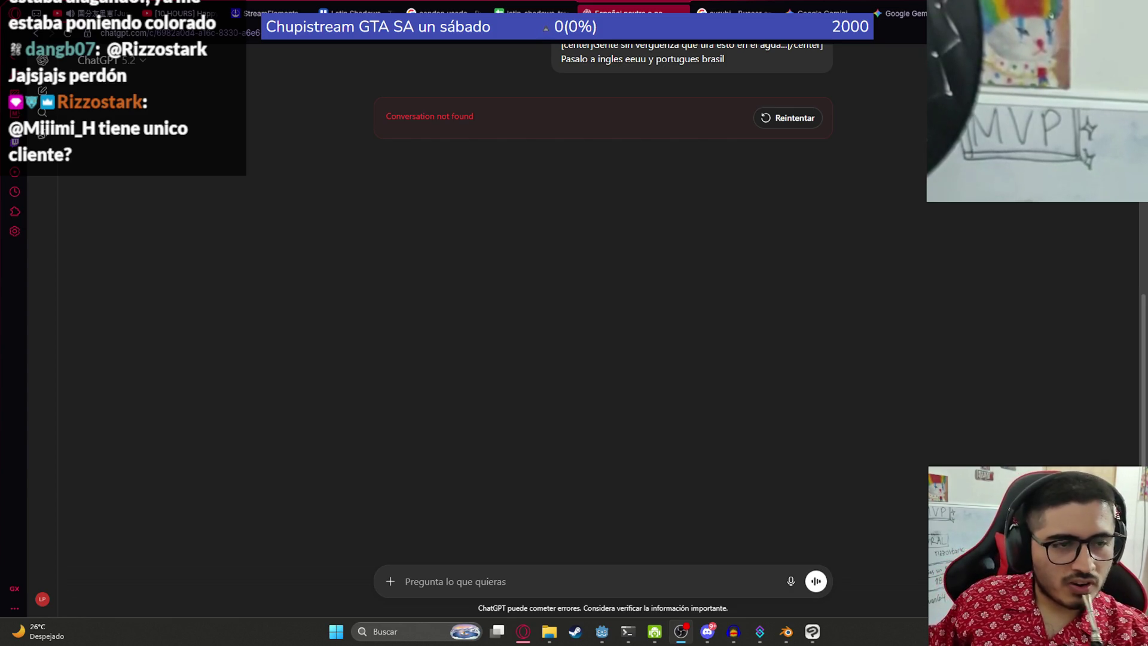
Step: Retry the failed conversation, copy the translation request text, and reload ChatGPT
{"action": "scroll", "coordinate": [505, 266], "scroll_direction": "up", "scroll_amount": 4}
{"action": "left_click", "coordinate": [798, 355]}
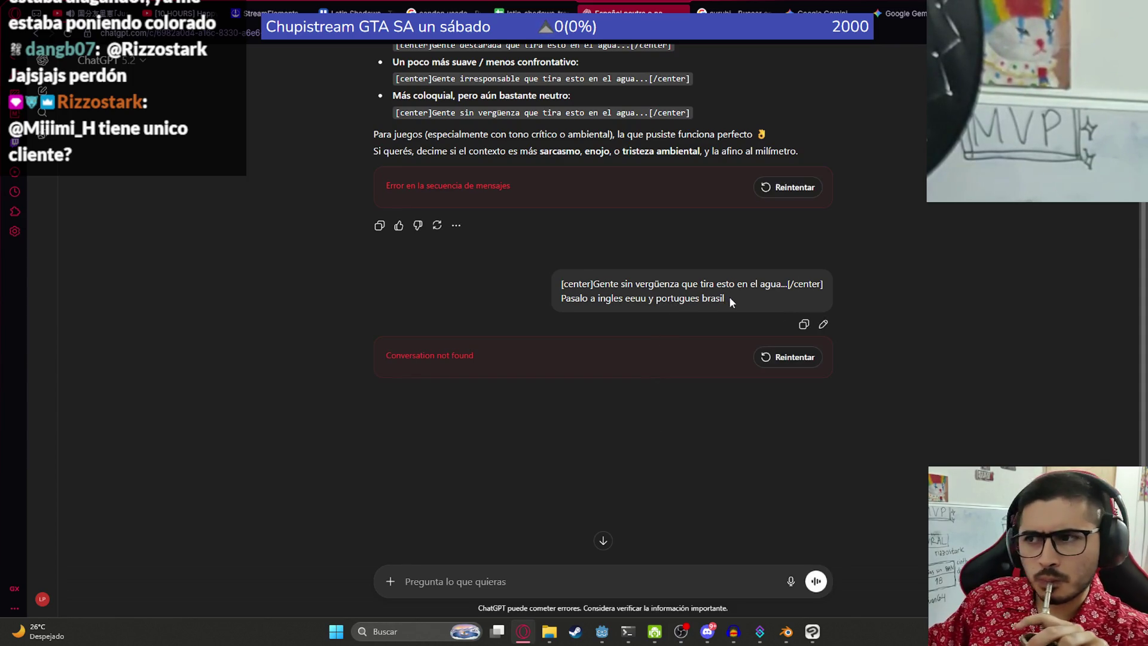
{"action": "left_click_drag", "start_coordinate": [730, 297], "coordinate": [559, 282]}
{"action": "right_click", "coordinate": [596, 297]}
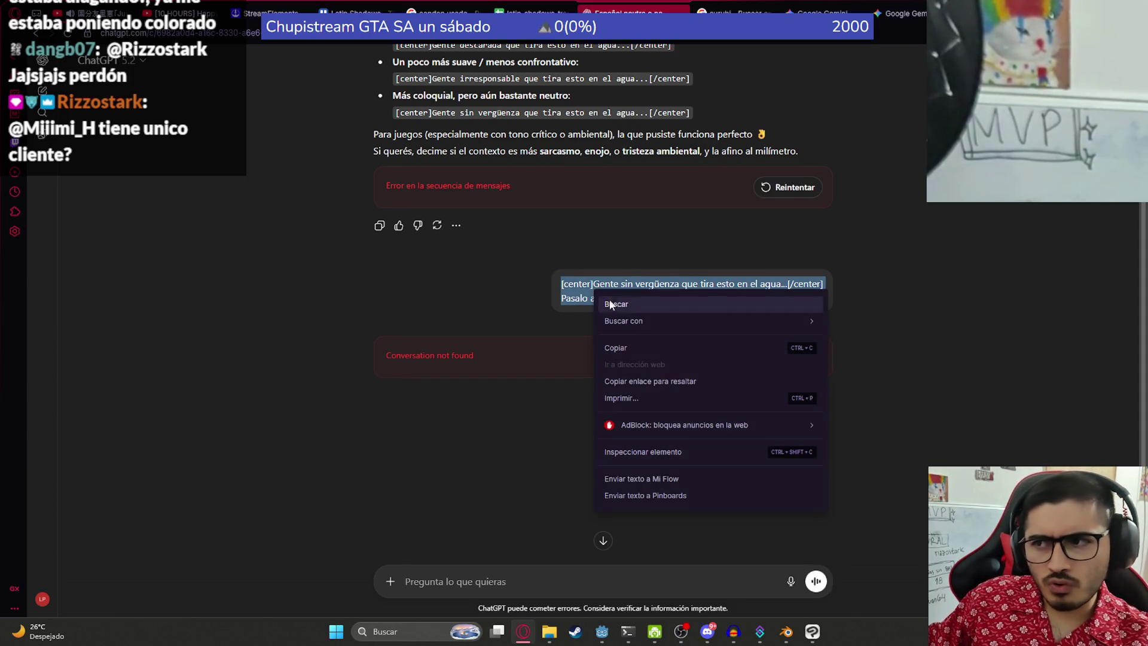
{"action": "left_click", "coordinate": [625, 347]}
{"action": "key", "text": "F5"}
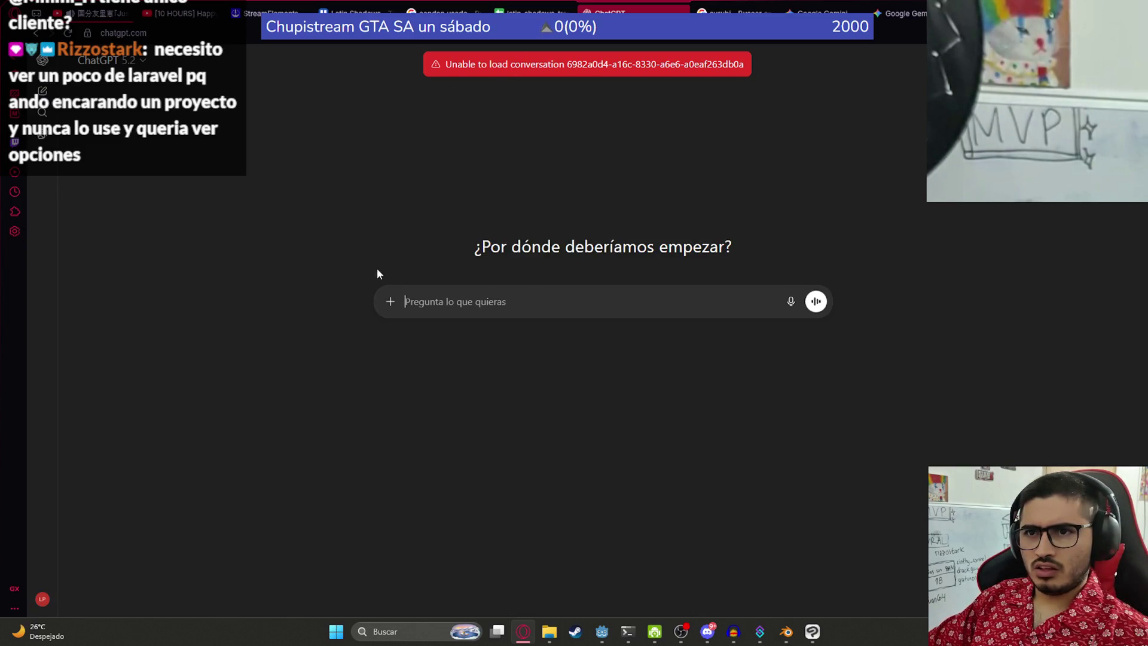
Step: Paste and send the request to translate the line into US English and Brazilian Portuguese
{"action": "key", "text": "ctrl+v"}
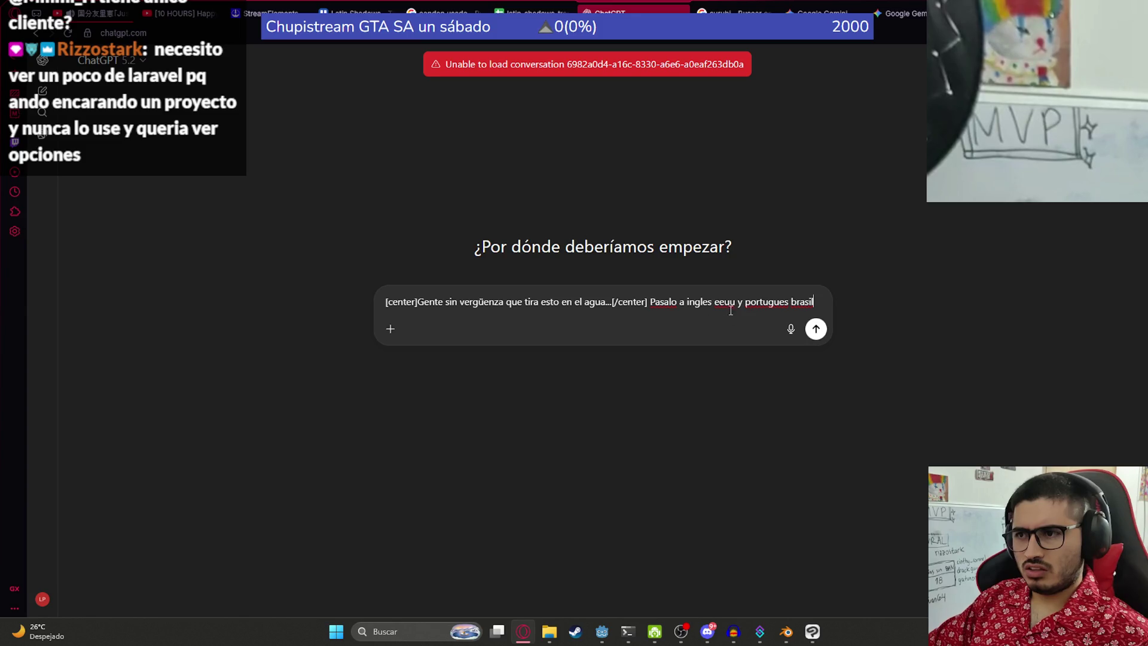
{"action": "key", "text": "Return"}
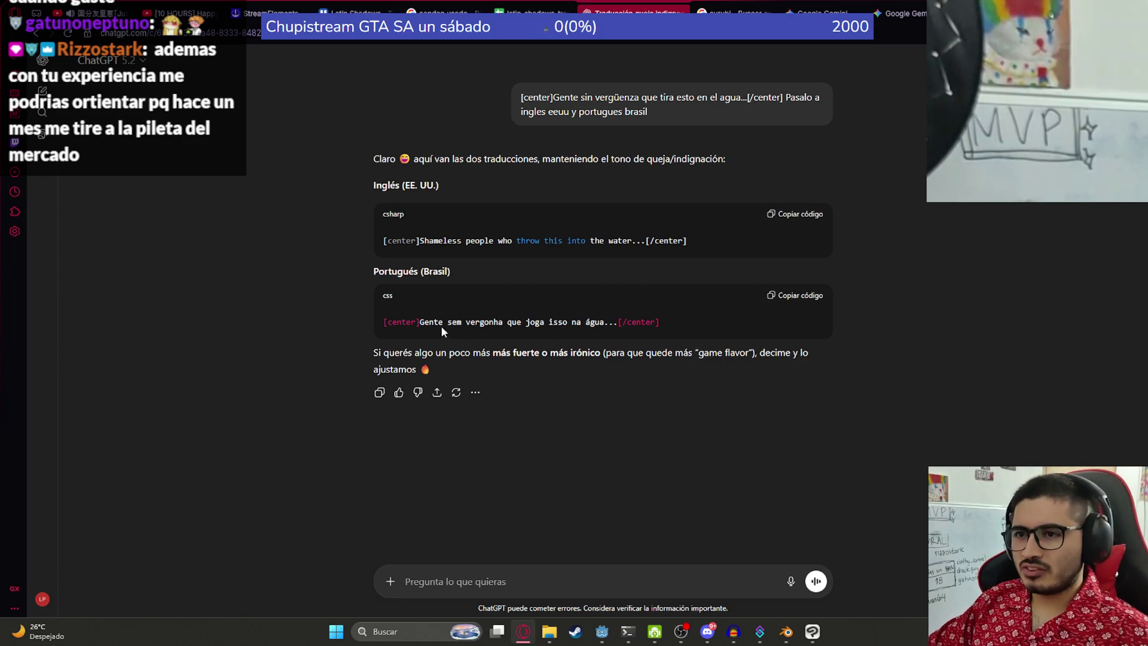
{"action": "scroll", "coordinate": [590, 360], "scroll_direction": "up", "scroll_amount": 5, "text": "ctrl"}
{"action": "scroll", "coordinate": [505, 330], "scroll_direction": "down", "scroll_amount": 3}
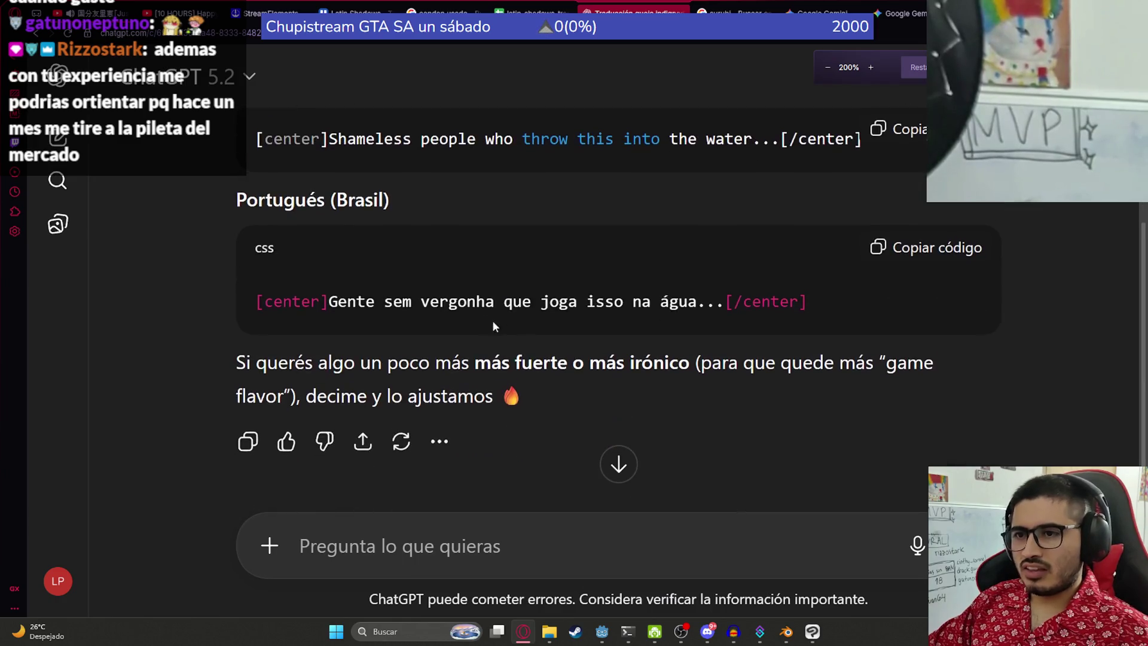
{"action": "scroll", "coordinate": [443, 347], "scroll_direction": "up", "scroll_amount": 1}
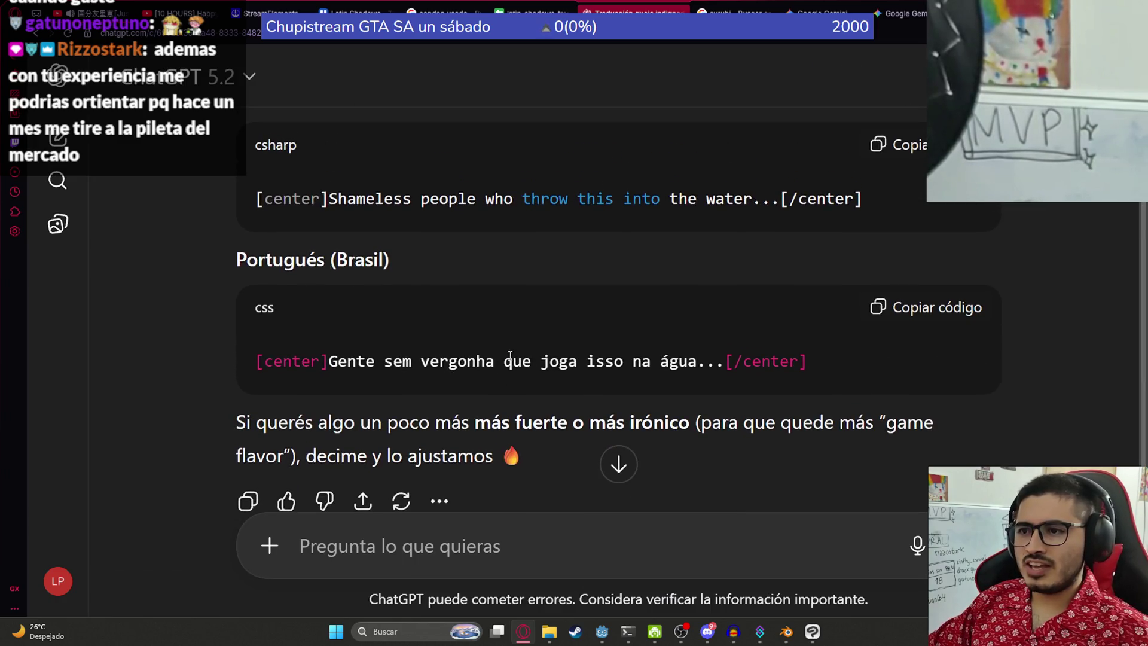
Step: Review the Brazilian Portuguese translation line in ChatGPT's reply
{"action": "left_click_drag", "start_coordinate": [724, 361], "coordinate": [327, 366]}
{"action": "left_click", "coordinate": [465, 376]}
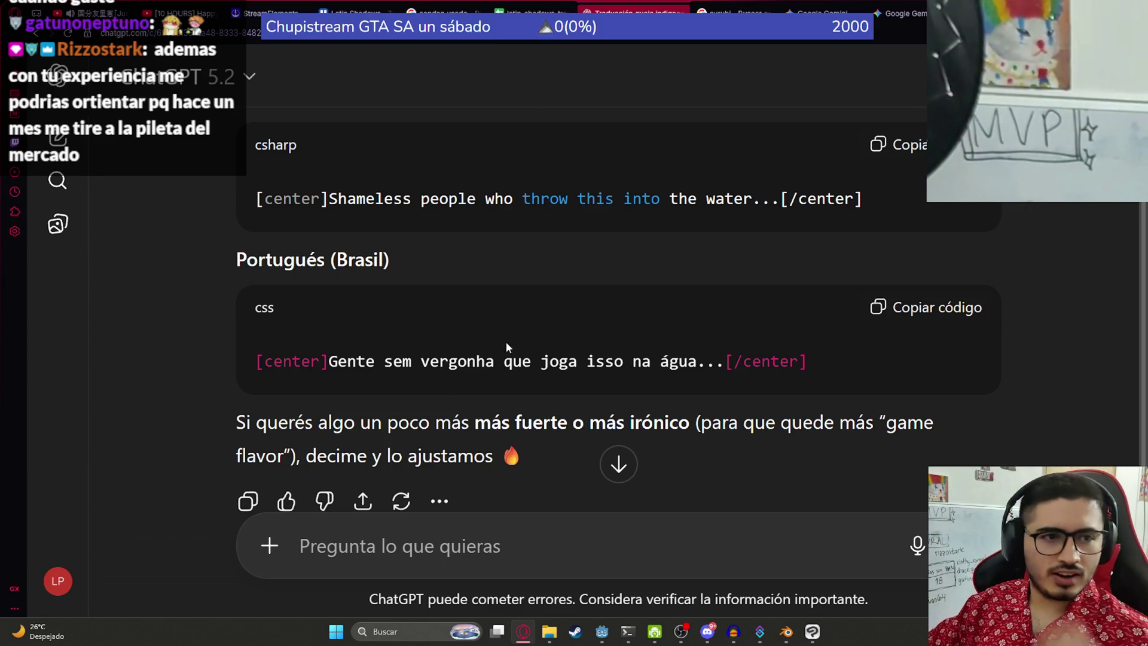
{"action": "left_click_drag", "start_coordinate": [329, 361], "coordinate": [725, 363]}
{"action": "left_click", "coordinate": [467, 368]}
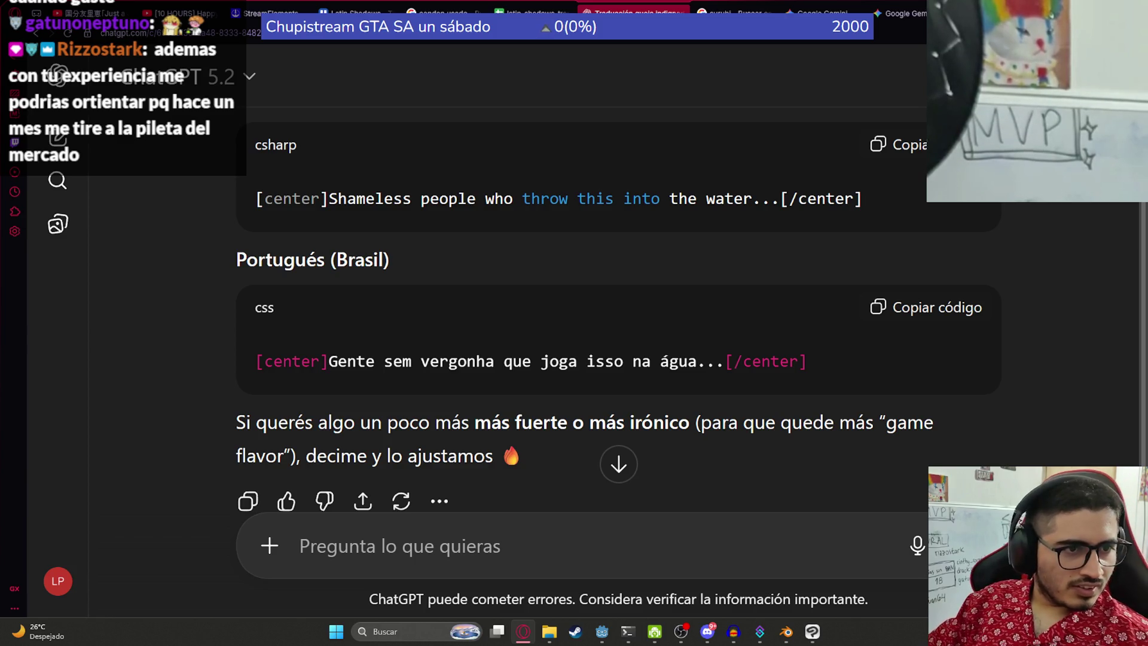
{"action": "key", "text": "alt+Tab"}
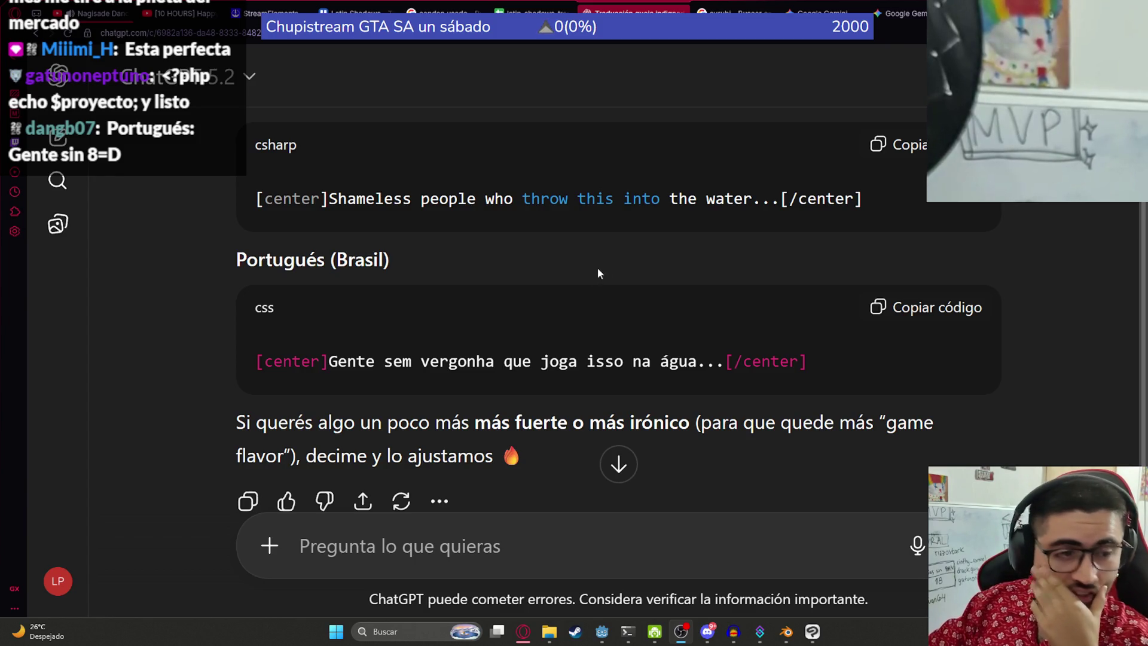
Step: Copy the Brazilian Portuguese code block and paste it into cell E26
{"action": "left_click", "coordinate": [912, 307]}
{"action": "left_click", "coordinate": [535, 12]}
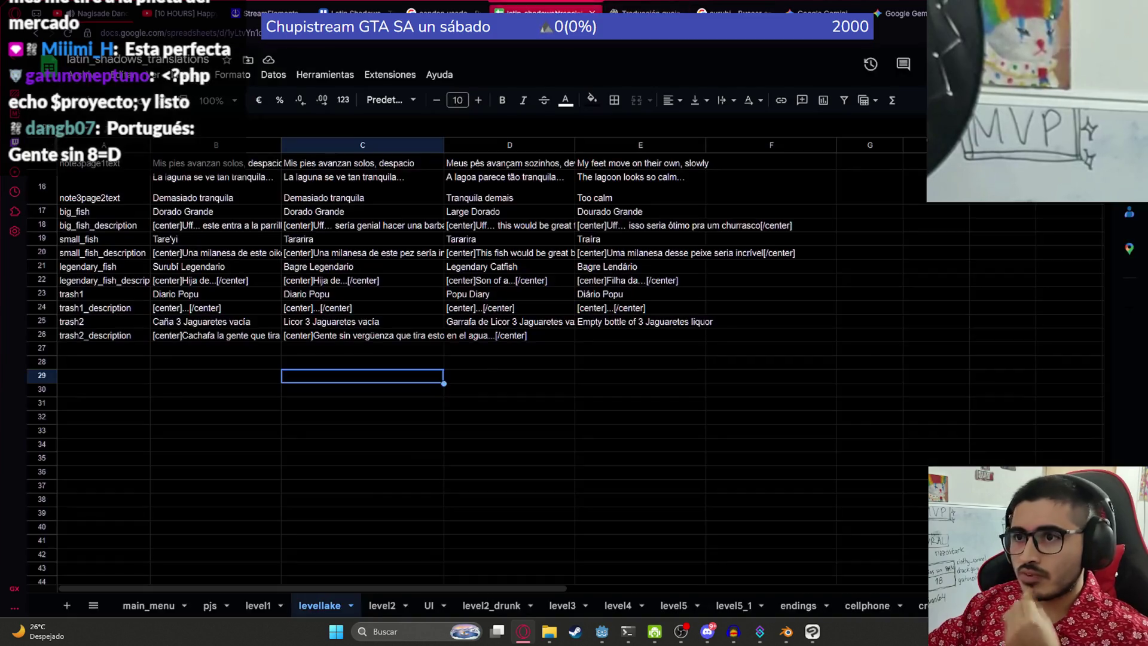
{"action": "left_click", "coordinate": [495, 359]}
{"action": "left_click", "coordinate": [601, 337]}
{"action": "key", "text": "ctrl+v"}
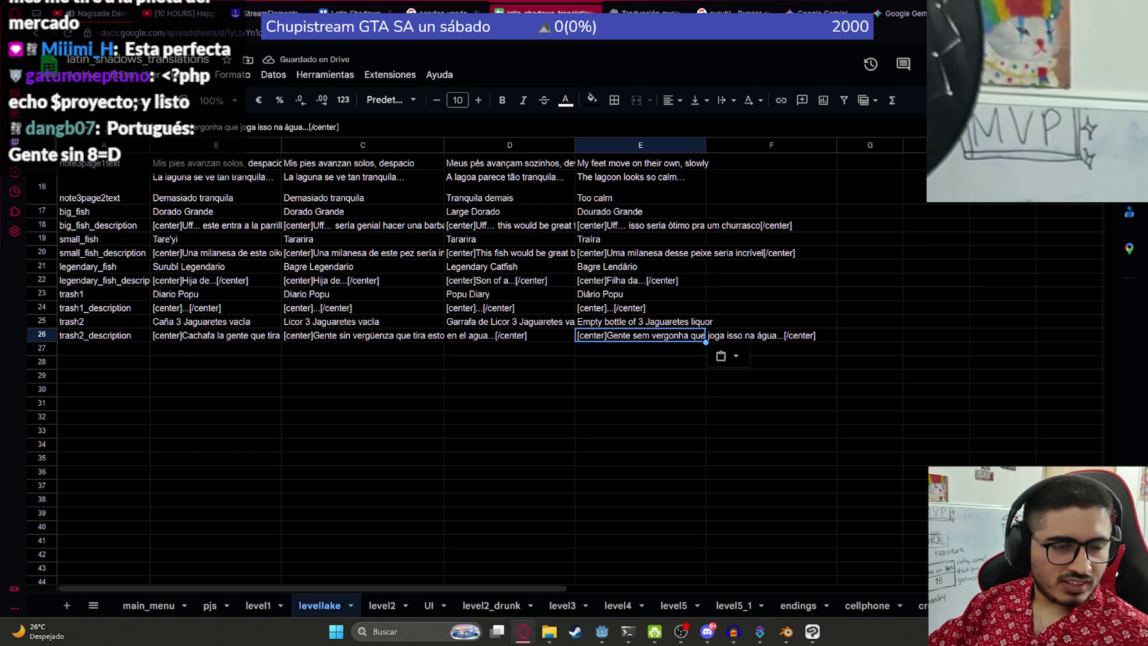
{"action": "key", "text": "alt+Tab"}
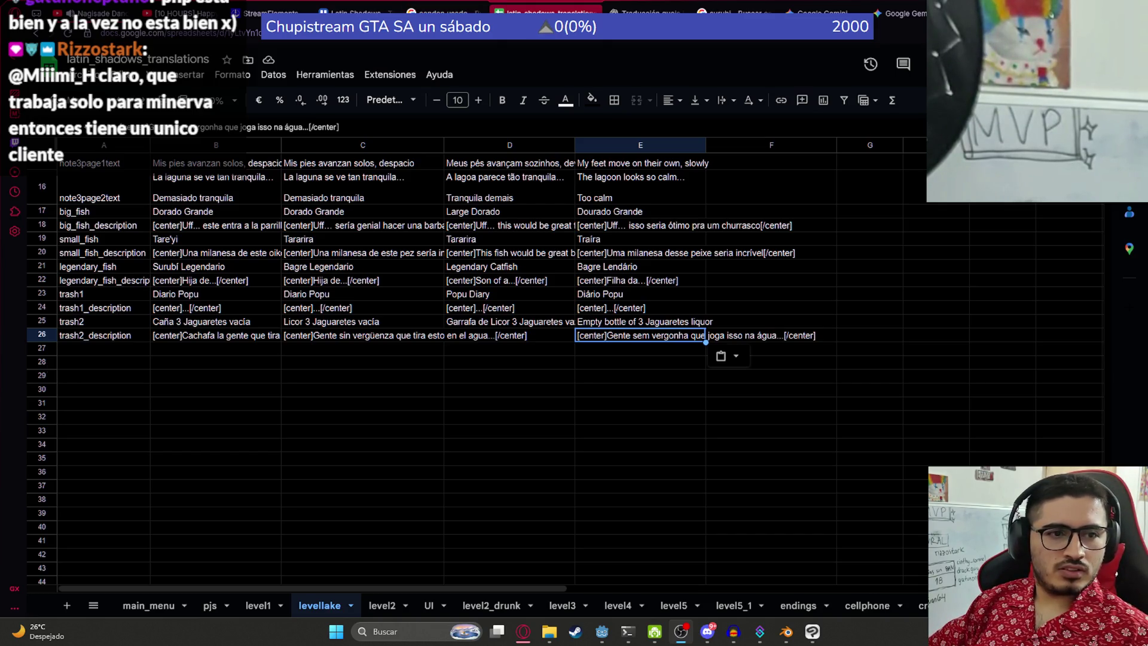
Step: Inspect cells D26 and E26 of the levellake sheet
{"action": "left_click", "coordinate": [521, 360]}
{"action": "left_click", "coordinate": [534, 339]}
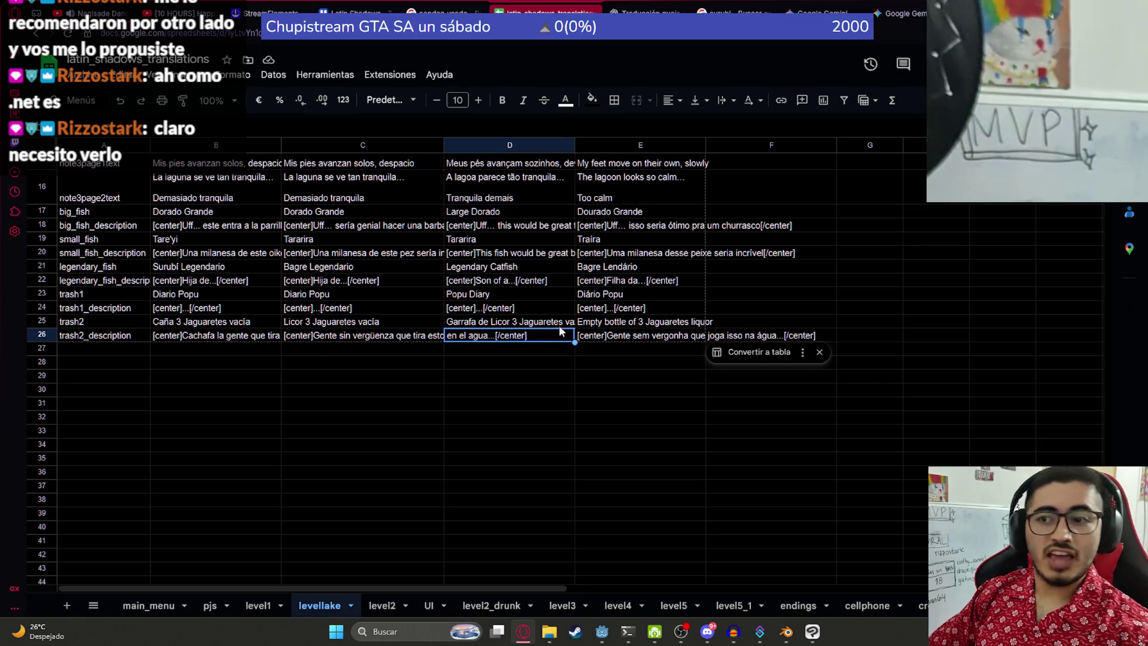
{"action": "left_click", "coordinate": [503, 390]}
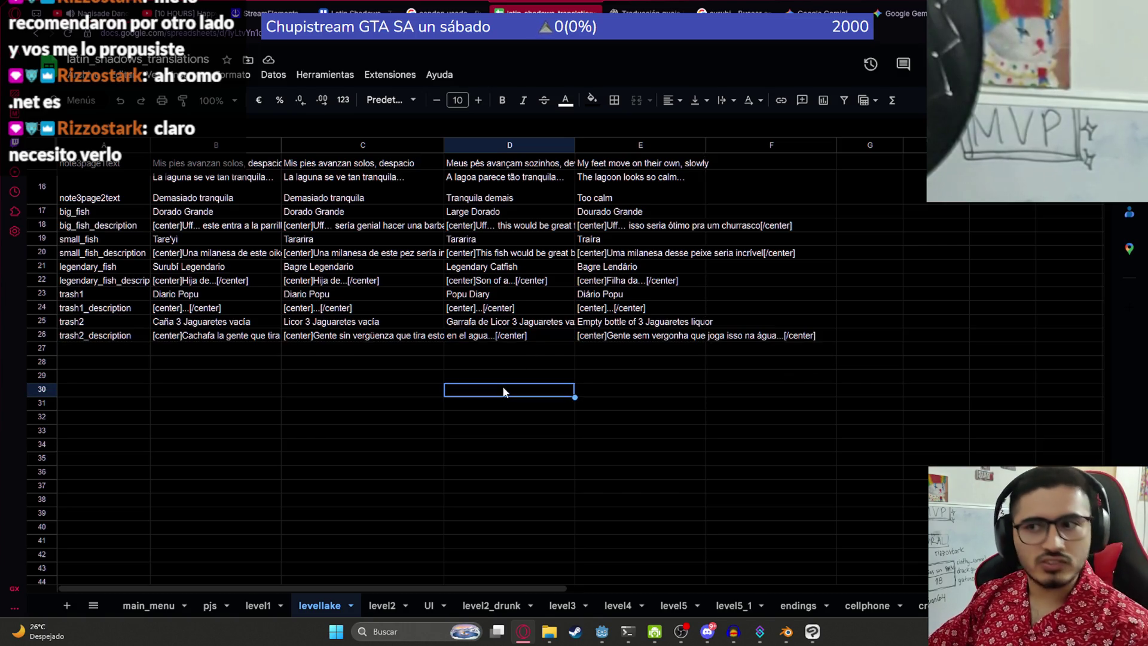
{"action": "left_click", "coordinate": [531, 336]}
{"action": "left_click", "coordinate": [604, 338]}
{"action": "left_click", "coordinate": [541, 332]}
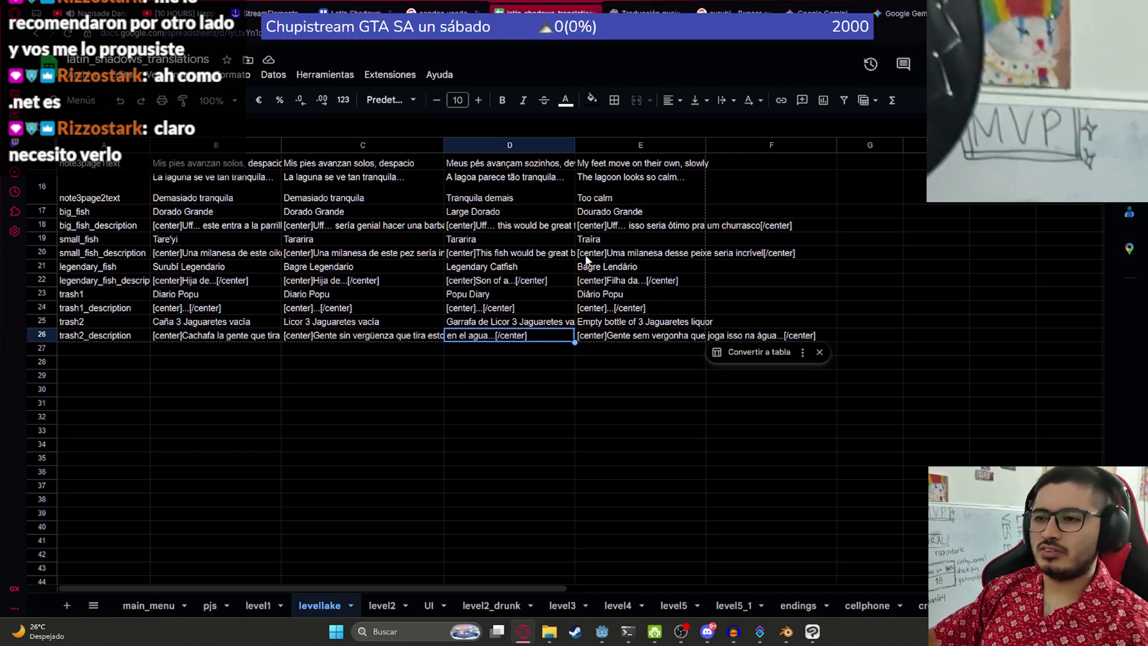
{"action": "left_click", "coordinate": [636, 12]}
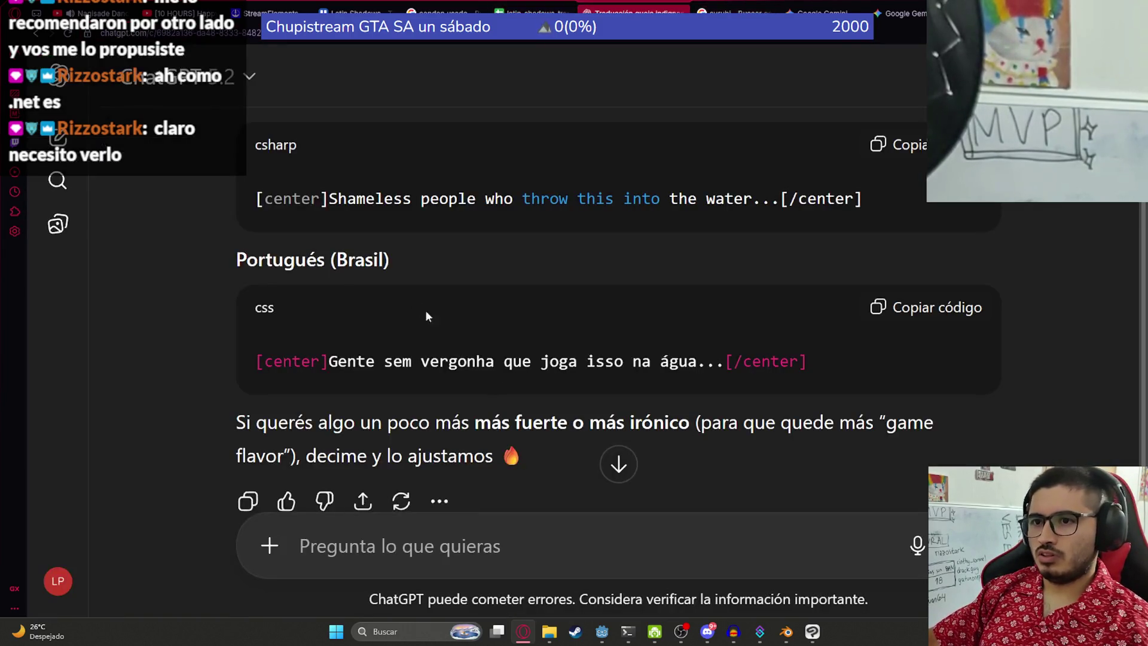
Step: Copy the English 'Shameless people who throw this into the water...' line into cell D26
{"action": "left_click_drag", "start_coordinate": [254, 199], "coordinate": [878, 197]}
{"action": "key", "text": "ctrl+c"}
{"action": "left_click", "coordinate": [538, 12]}
{"action": "key", "text": "ctrl+v"}
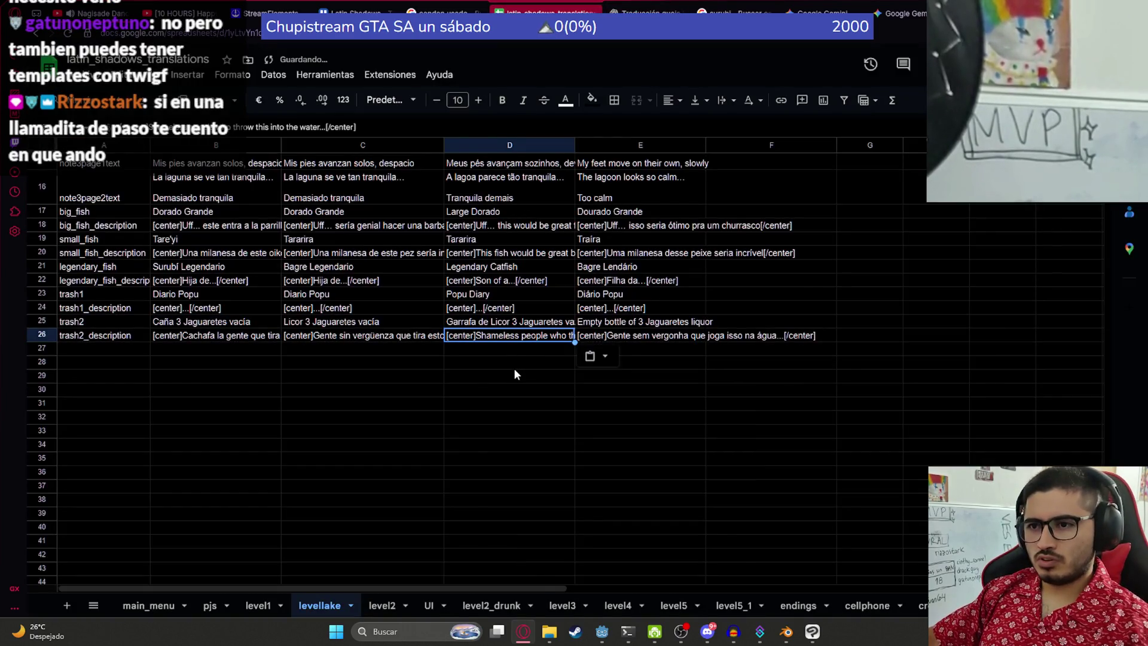
{"action": "double_click", "coordinate": [504, 338]}
{"action": "left_click", "coordinate": [633, 7]}
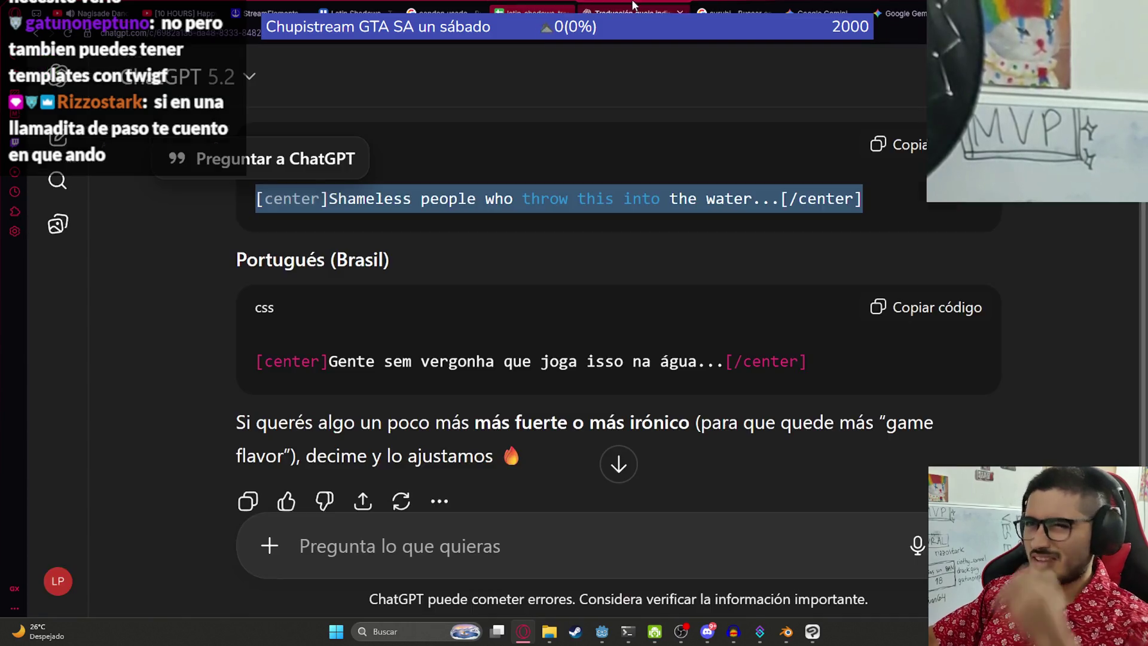
{"action": "left_click", "coordinate": [452, 465]}
{"action": "scroll", "coordinate": [452, 464], "scroll_direction": "down", "scroll_amount": 2}
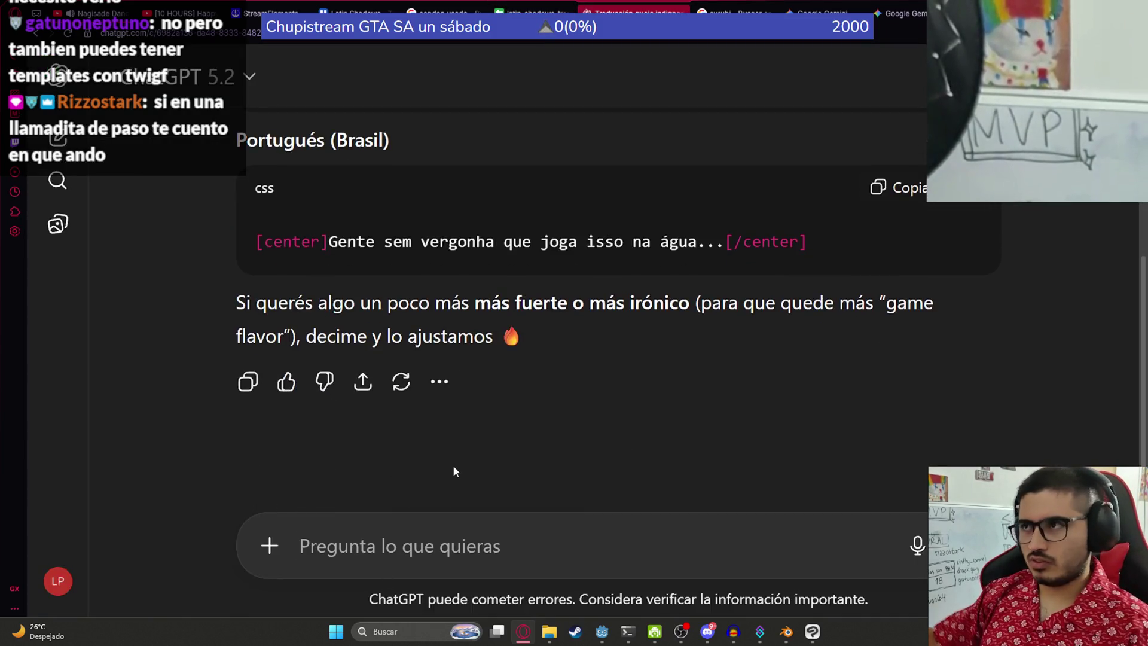
Step: Look up 'Shameless' in Google's translator, then type 'esta bien usar Shameless en este contexto?' in ChatGPT
{"action": "left_click", "coordinate": [720, 8]}
{"action": "left_click", "coordinate": [538, 36]}
{"action": "type", "text": "trad"}
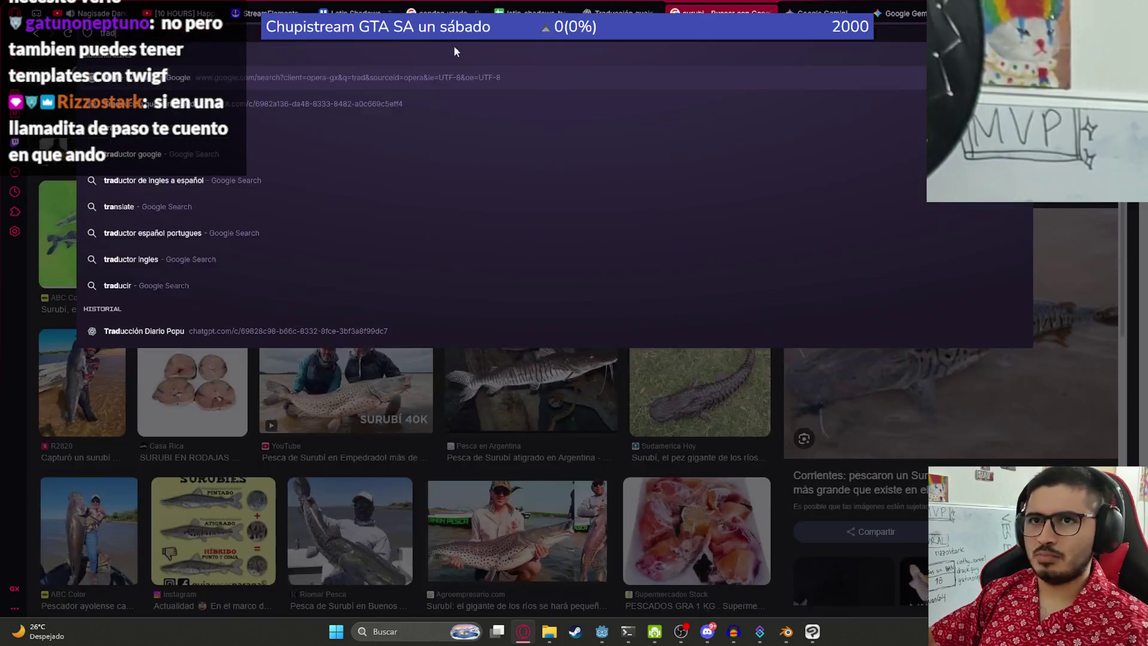
{"action": "key", "text": "Return"}
{"action": "left_click", "coordinate": [198, 218]}
{"action": "type", "text": "Shameless"}
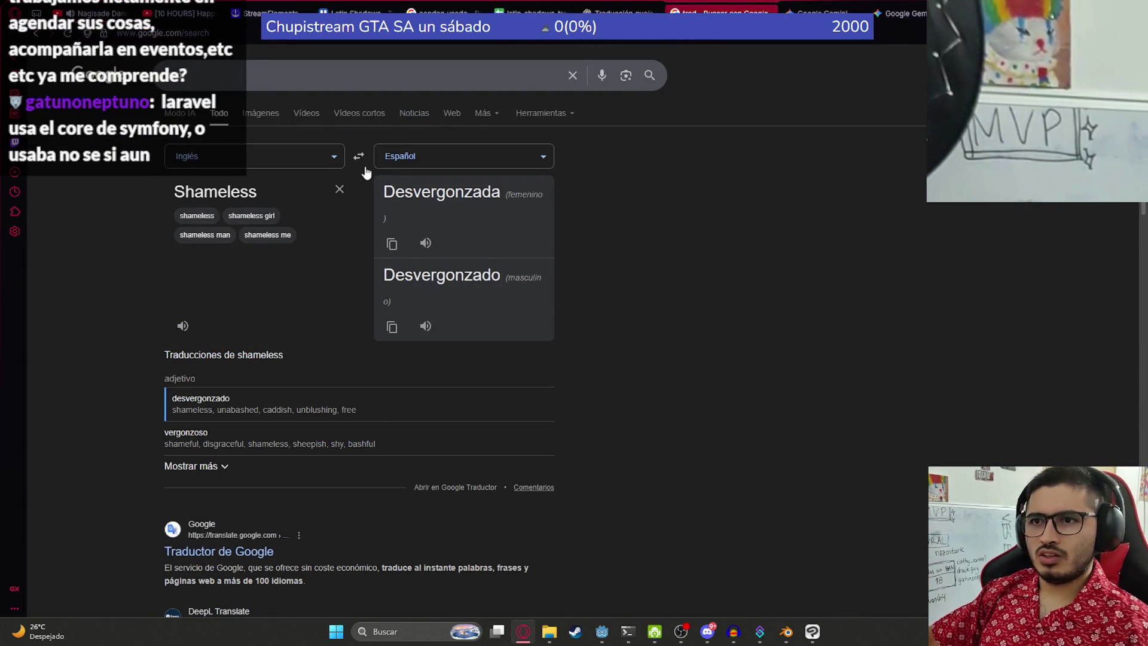
{"action": "left_click", "coordinate": [627, 9]}
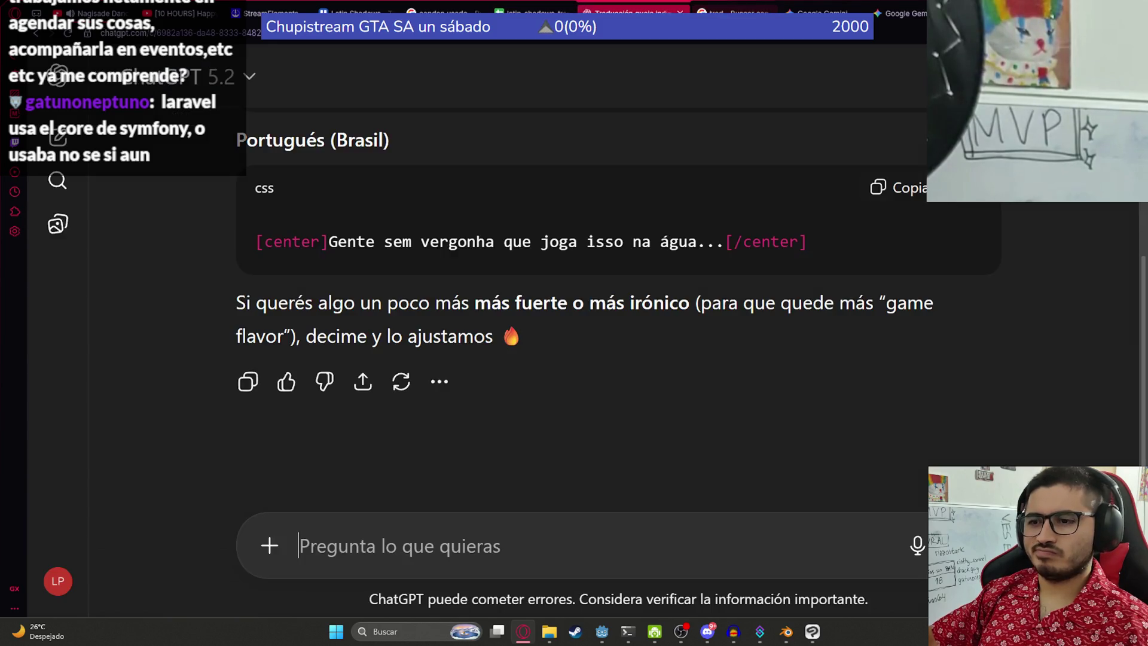
{"action": "type", "text": "esta bien usar "}
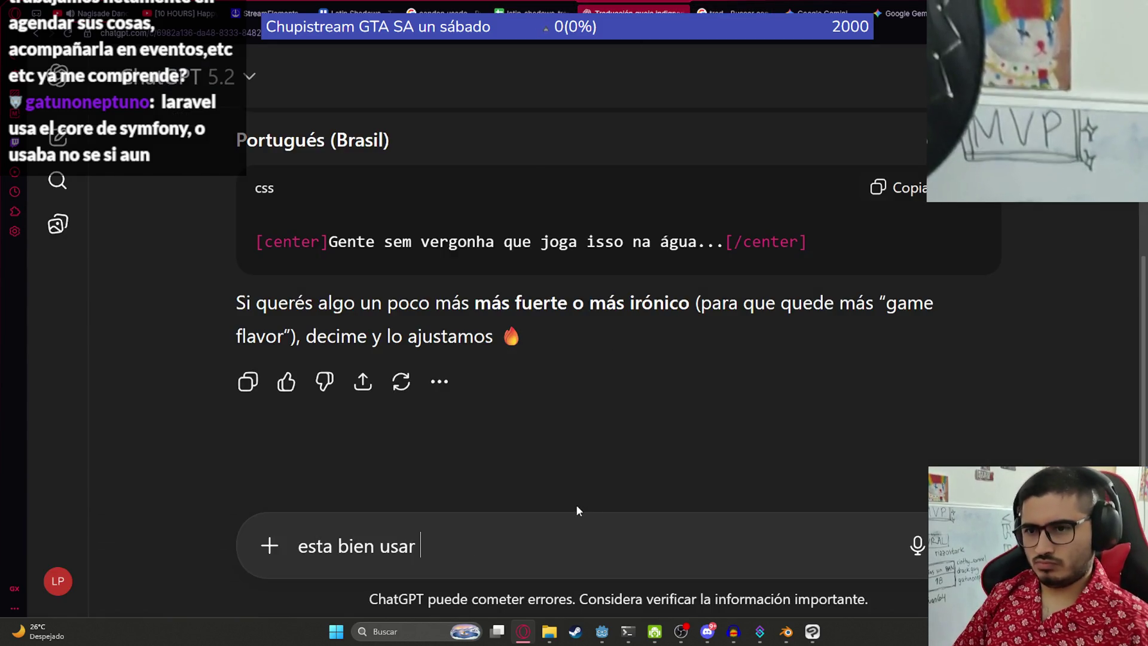
{"action": "type", "text": "Shameless en este c"}
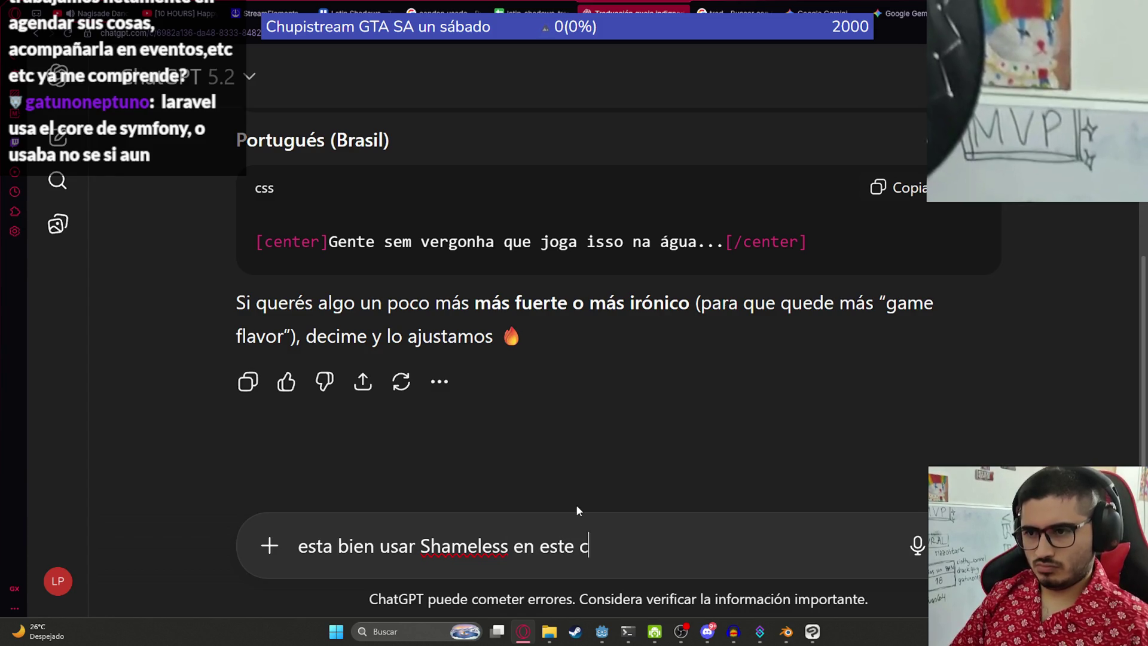
{"action": "type", "text": "ontexto?"}
Step: Send the question 'esta bien usar Shameless en este contexto?' to ChatGPT
{"action": "key", "text": "Return"}
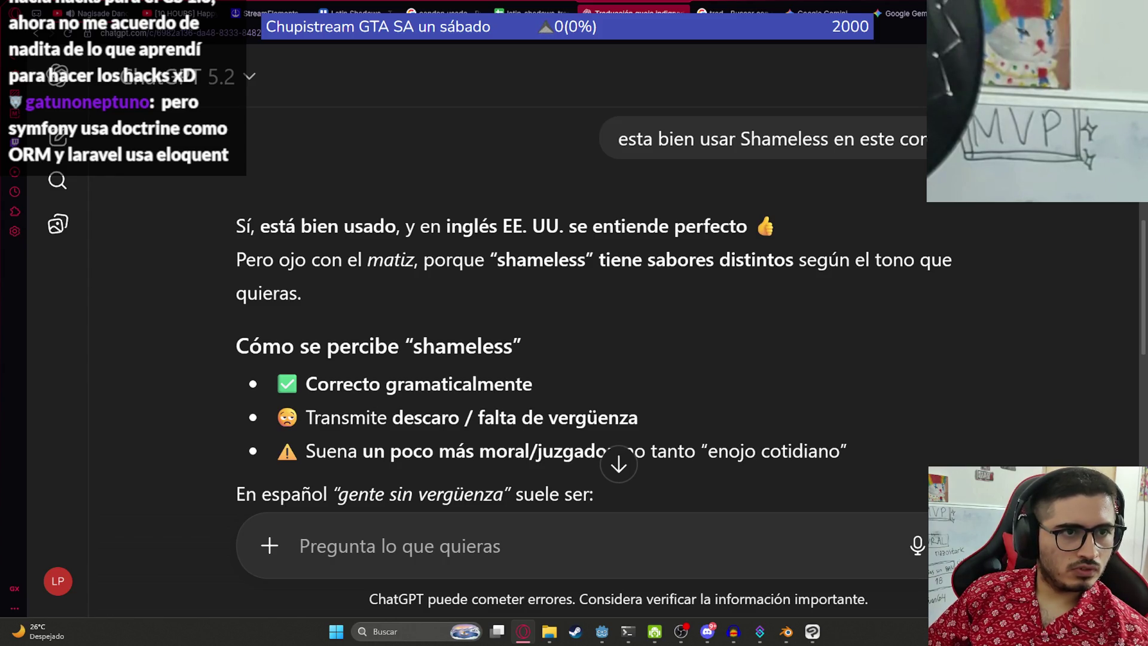
{"action": "key", "text": "alt+Tab"}
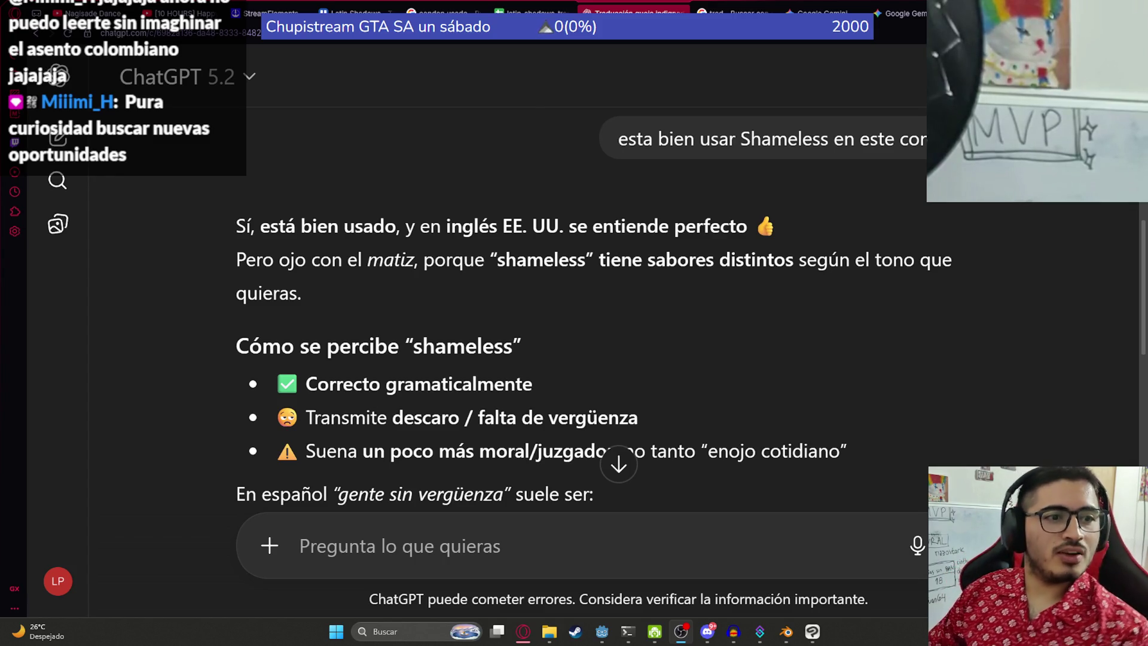
Step: Select the ChatGPT line 'People who have no shame throwing this into the water...' and return to the translations sheet
{"action": "left_click", "coordinate": [611, 242]}
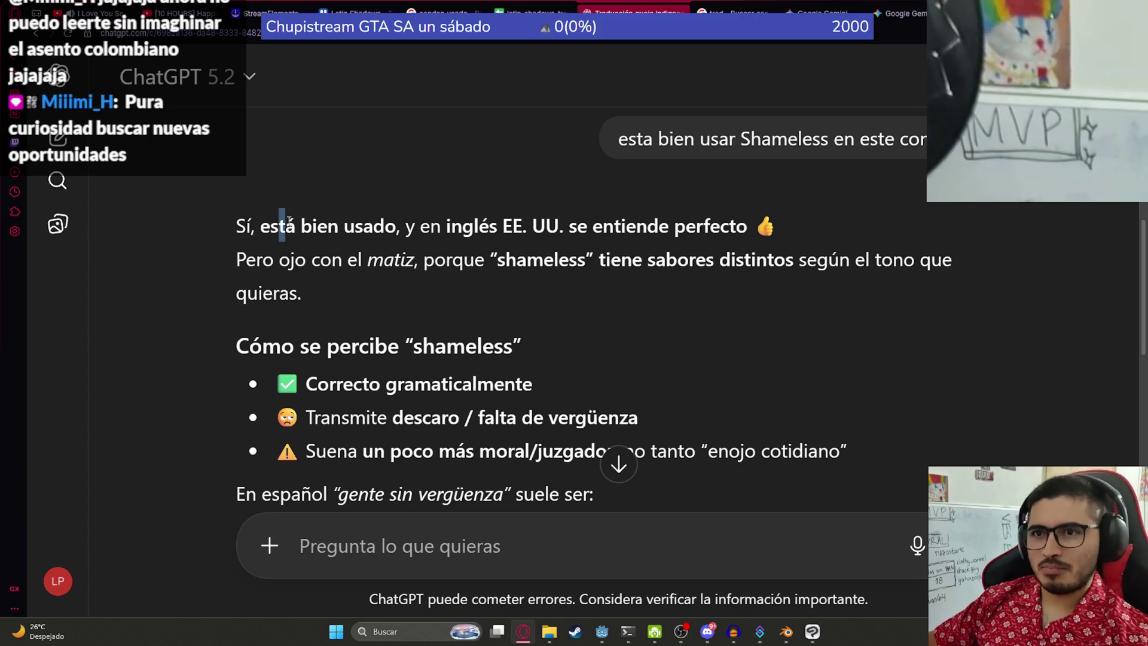
{"action": "scroll", "coordinate": [335, 281], "scroll_direction": "down", "scroll_amount": 1}
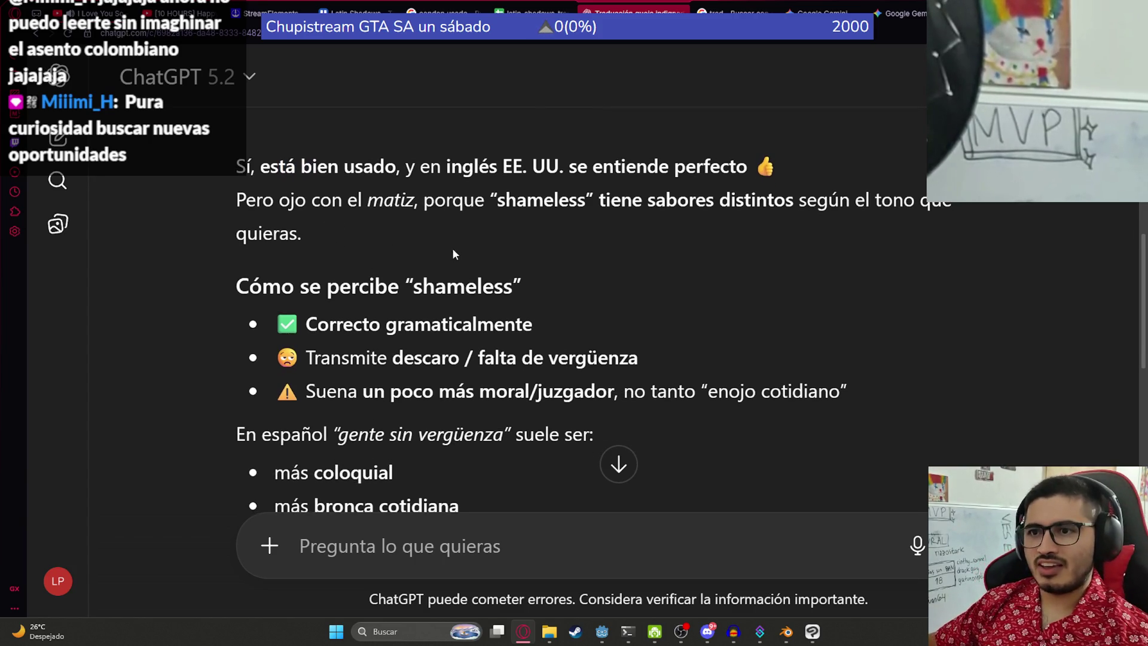
{"action": "scroll", "coordinate": [452, 247], "scroll_direction": "down", "scroll_amount": 7}
{"action": "scroll", "coordinate": [501, 265], "scroll_direction": "up", "scroll_amount": 2}
{"action": "scroll", "coordinate": [501, 265], "scroll_direction": "up", "scroll_amount": 1}
{"action": "scroll", "coordinate": [419, 251], "scroll_direction": "down", "scroll_amount": 3}
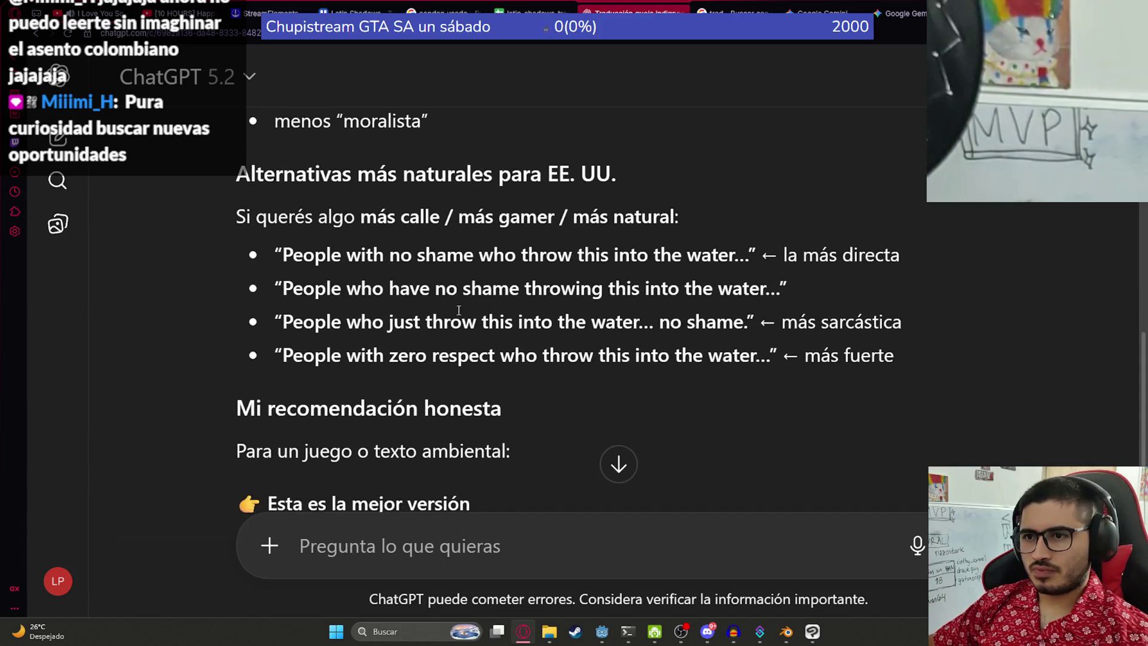
{"action": "left_click_drag", "start_coordinate": [779, 291], "coordinate": [286, 289]}
{"action": "key", "text": "ctrl+c"}
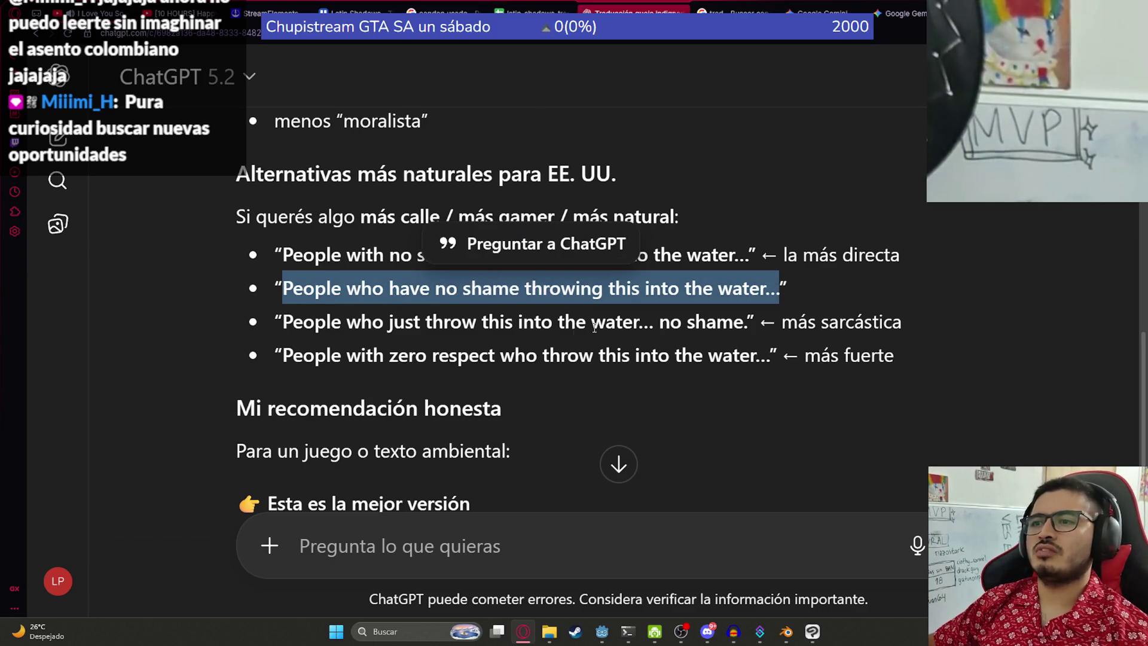
{"action": "left_click", "coordinate": [526, 14]}
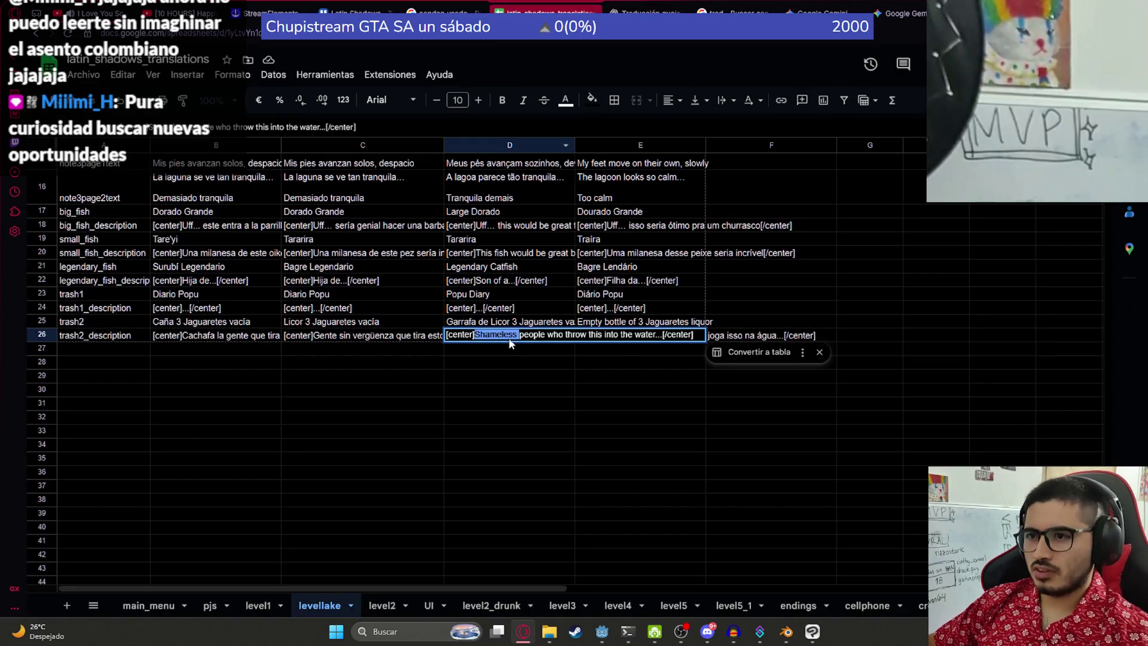
Step: Replace D26's 'Shameless people who throw this into the water...' with the 'People who have no shame...' line
{"action": "left_click_drag", "start_coordinate": [475, 335], "coordinate": [660, 329]}
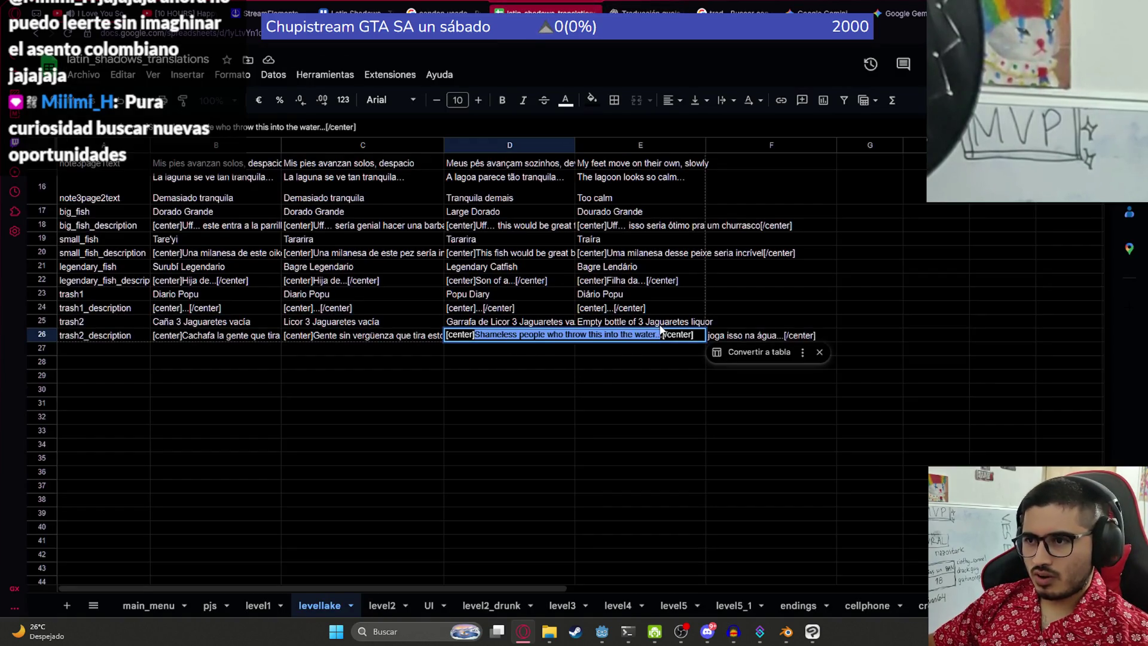
{"action": "key", "text": "ctrl+v"}
{"action": "left_click", "coordinate": [479, 353]}
{"action": "left_click", "coordinate": [555, 335]}
{"action": "key", "text": "Right"}
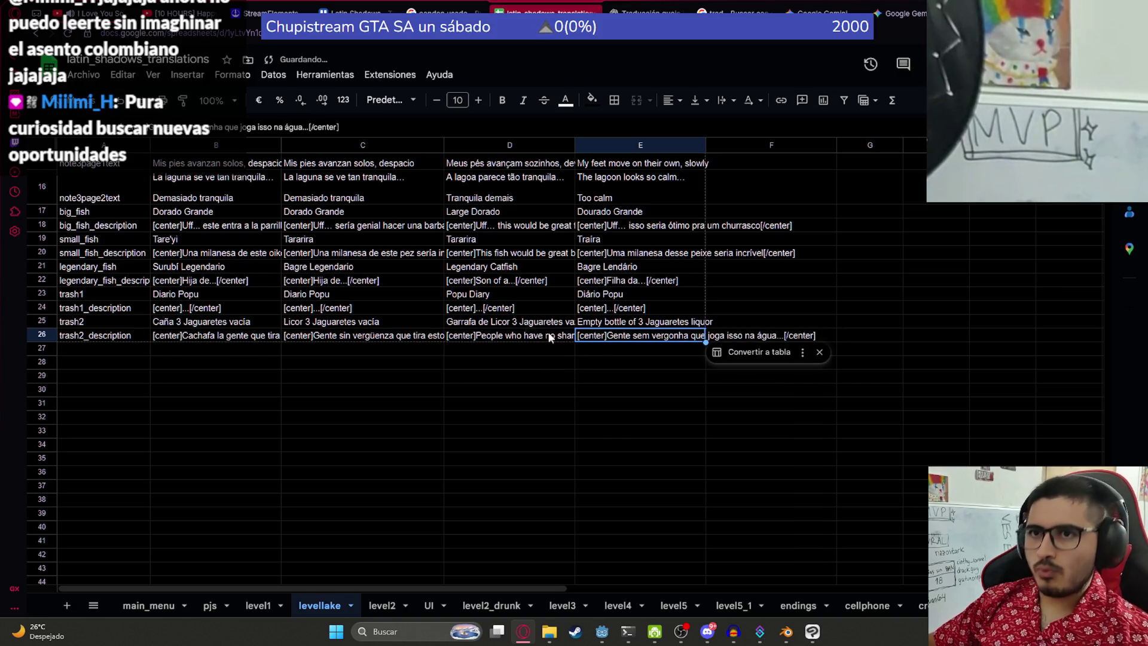
{"action": "left_click", "coordinate": [608, 365]}
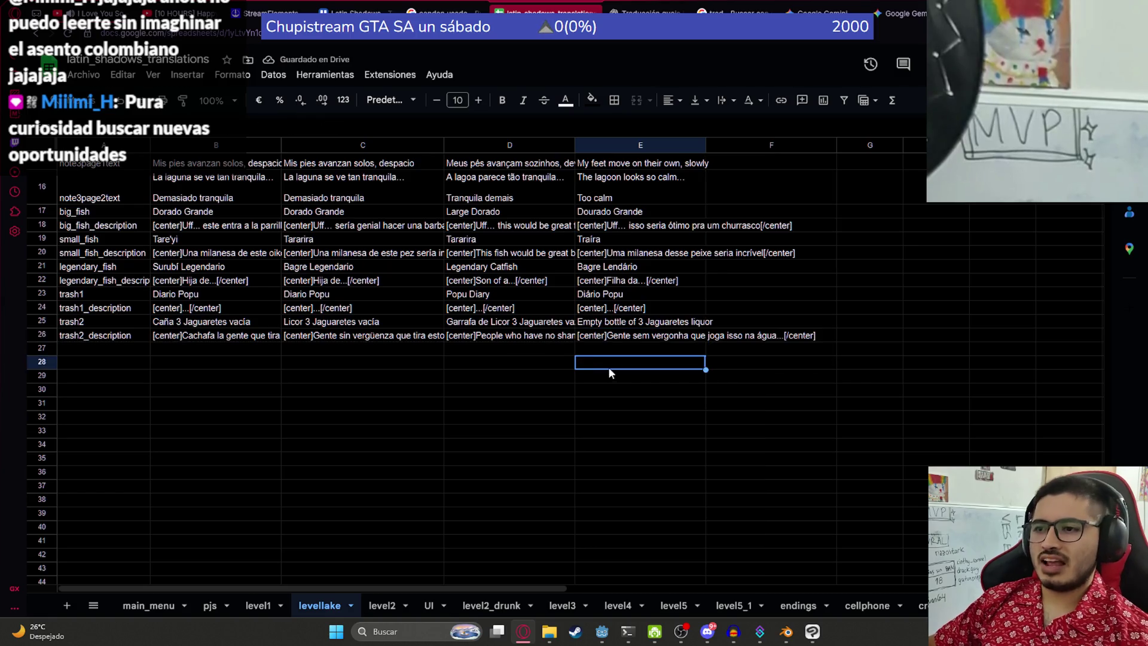
{"action": "left_click", "coordinate": [510, 336]}
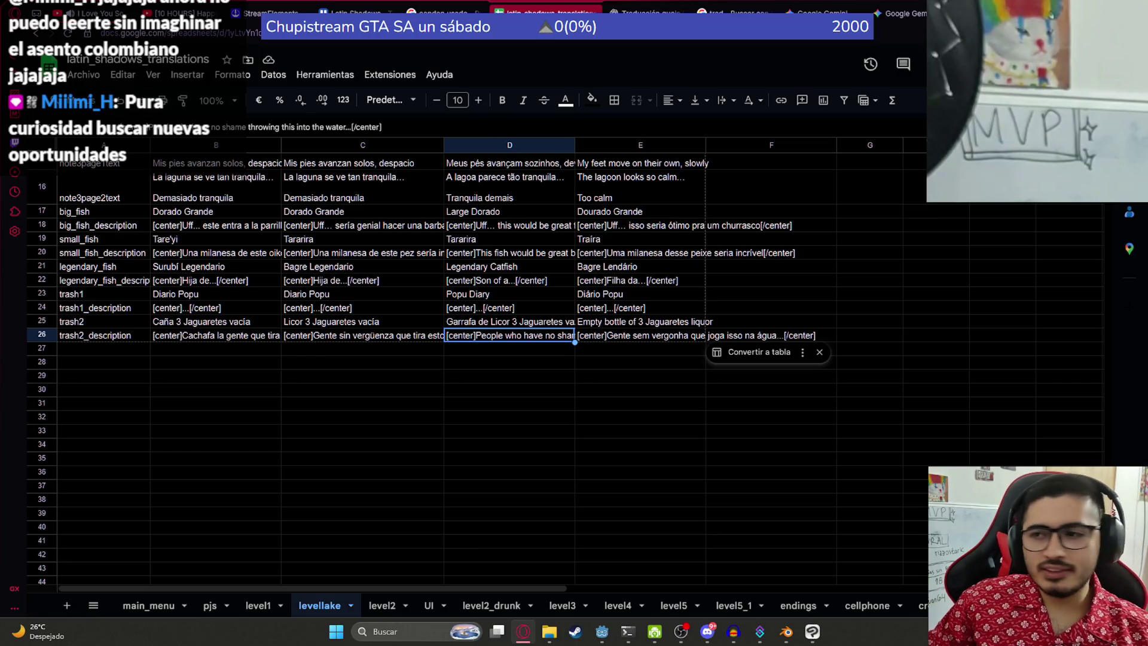
{"action": "left_click", "coordinate": [509, 389]}
{"action": "left_click", "coordinate": [479, 338]}
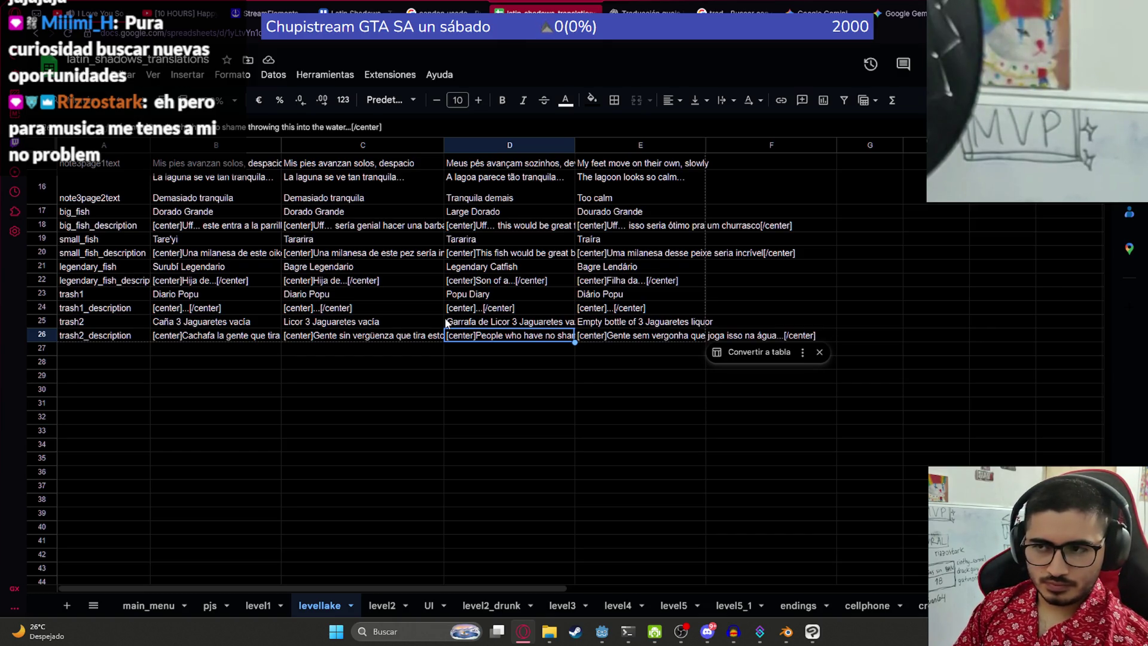
Step: Park D25's Portuguese bottle text temporarily in spare cell F25
{"action": "key", "text": "ctrl+c"}
{"action": "left_click", "coordinate": [564, 358]}
{"action": "left_click", "coordinate": [528, 325]}
{"action": "key", "text": "ctrl+c"}
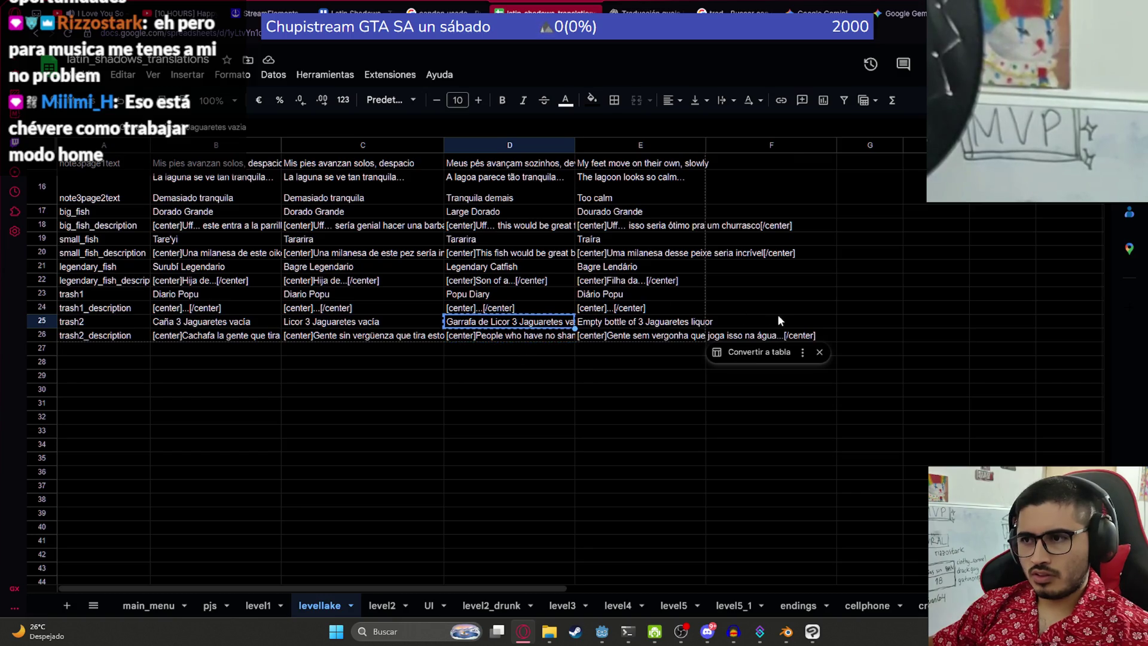
{"action": "left_click", "coordinate": [777, 321]}
{"action": "key", "text": "ctrl+v"}
Step: Put 'Empty bottle of 3 Jaguaretes liquor' in D25, the Portuguese line in E25, and clear F25
{"action": "left_click", "coordinate": [639, 323]}
{"action": "key", "text": "ctrl+c"}
{"action": "left_click", "coordinate": [526, 323]}
{"action": "key", "text": "ctrl+v"}
{"action": "left_click", "coordinate": [771, 323]}
{"action": "left_click", "coordinate": [645, 326]}
{"action": "key", "text": "ctrl+v"}
{"action": "left_click", "coordinate": [771, 322]}
{"action": "key", "text": "Delete"}
{"action": "left_click", "coordinate": [585, 417]}
{"action": "scroll", "coordinate": [586, 417], "scroll_direction": "up", "scroll_amount": 2}
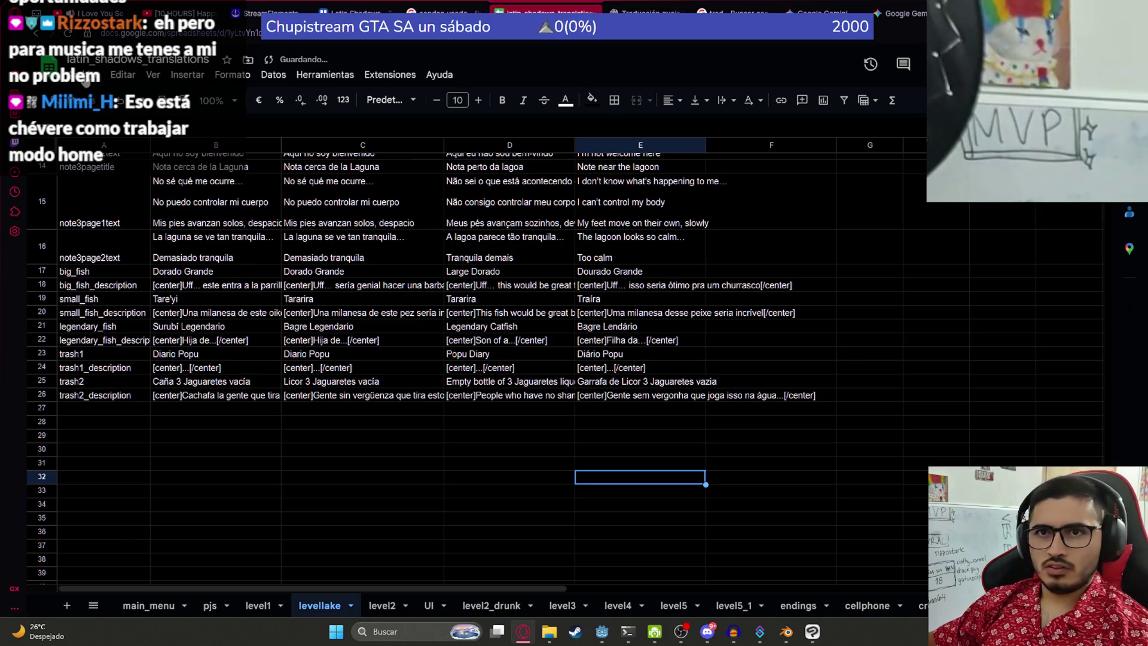
Step: Download the levellake sheet as a CSV file and open File Explorer on Descargas
{"action": "left_click", "coordinate": [83, 74]}
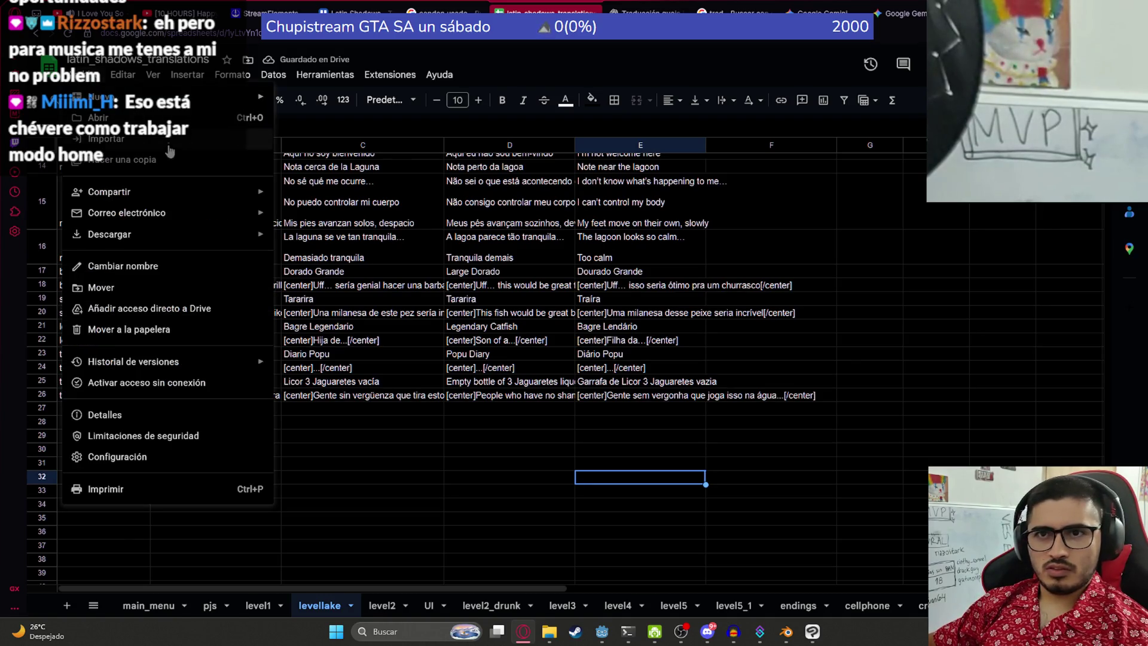
{"action": "mouse_move", "coordinate": [179, 233]}
{"action": "left_click", "coordinate": [397, 322]}
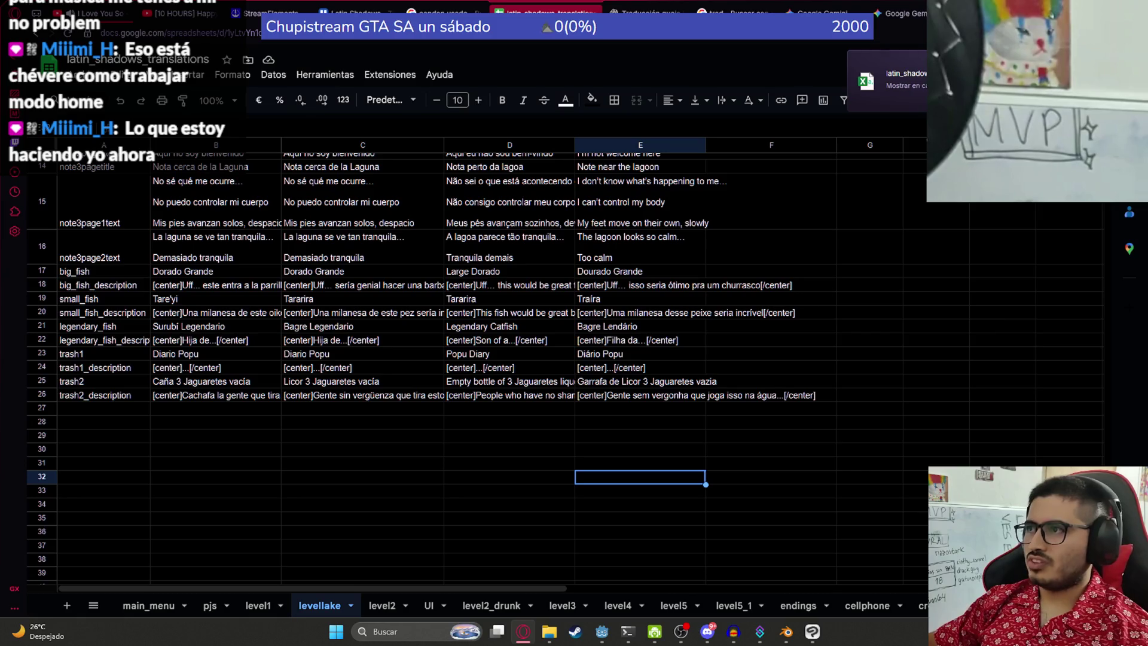
{"action": "key", "text": "super+e"}
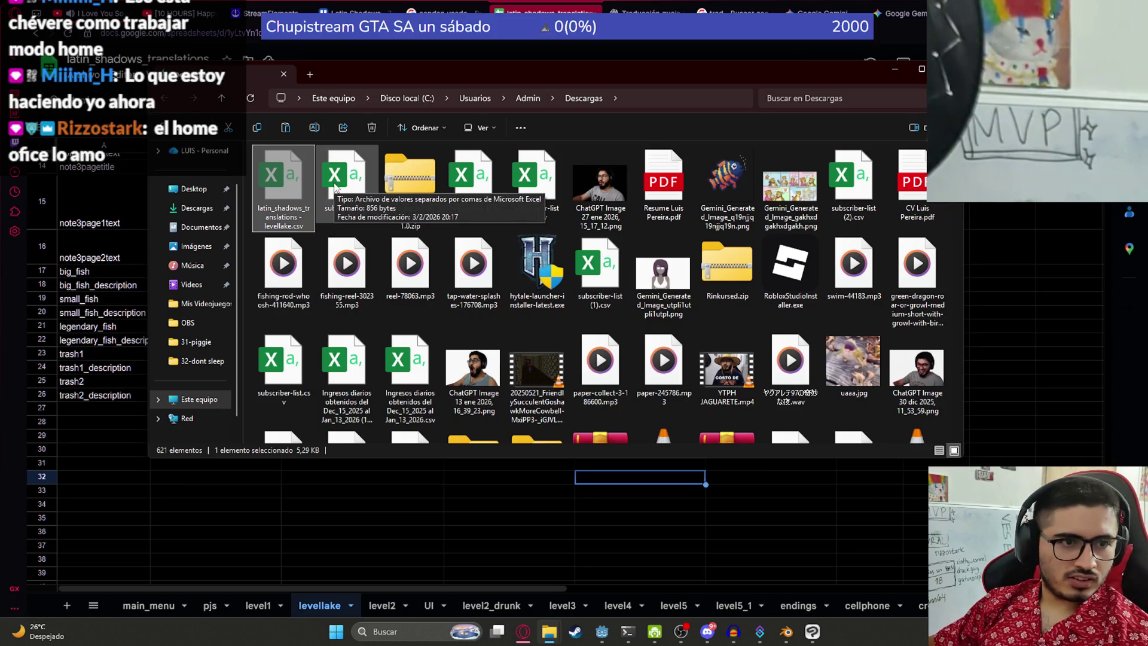
Step: Open the Mis Videojuegos folder from drive D: in a new File Explorer tab
{"action": "left_click", "coordinate": [312, 74]}
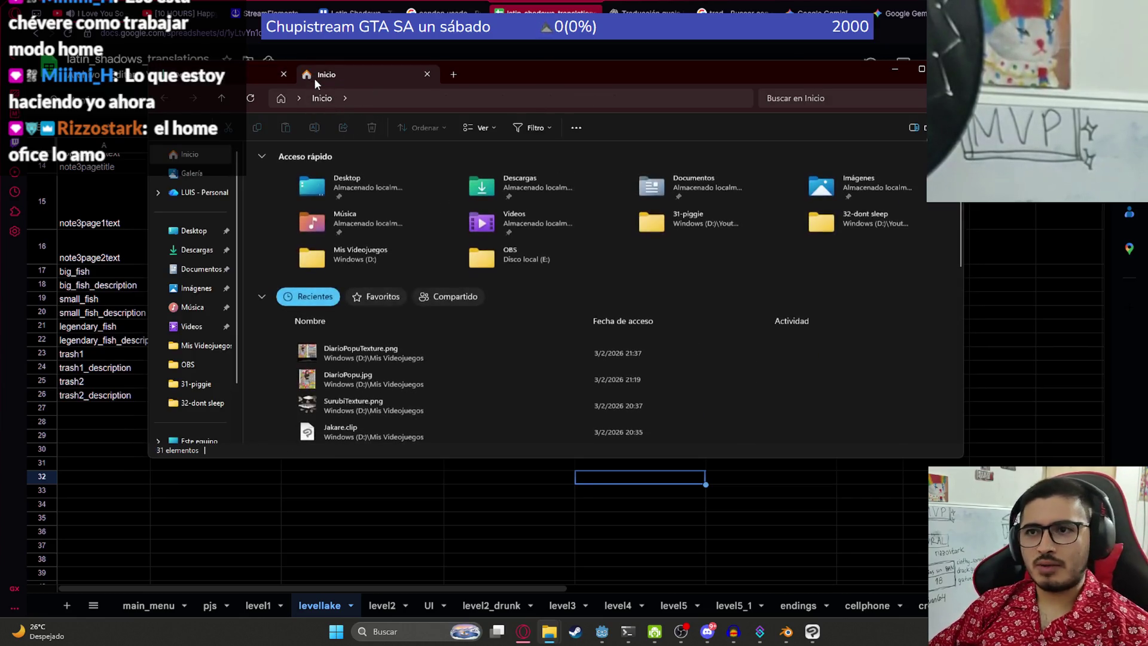
{"action": "left_click", "coordinate": [427, 74]}
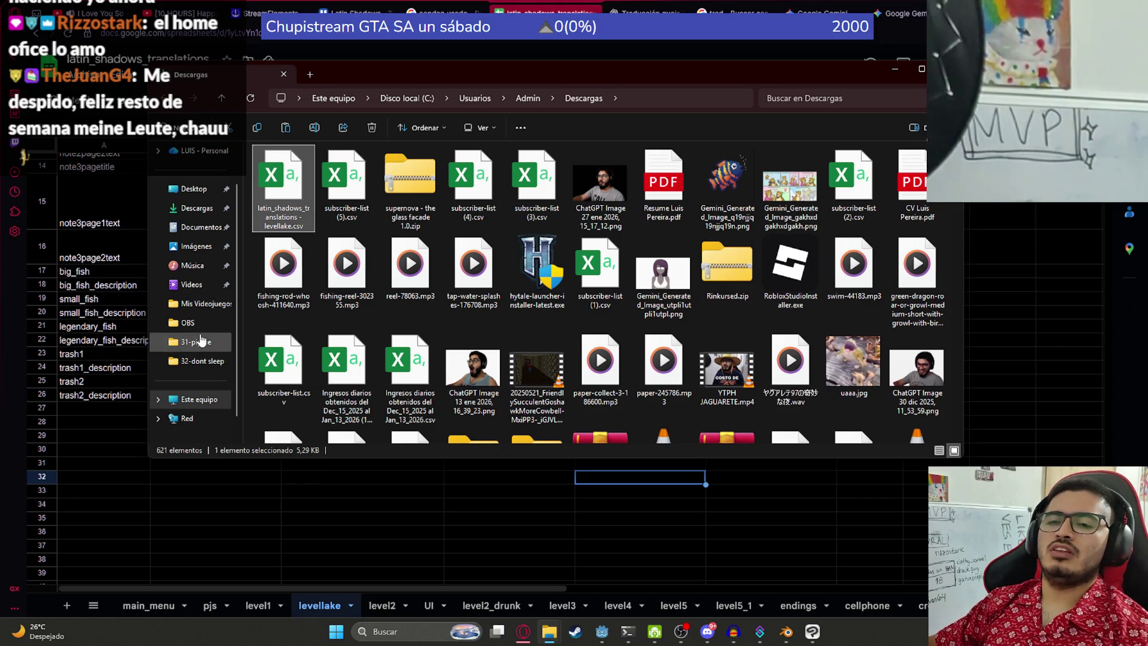
{"action": "middle_click", "coordinate": [207, 303]}
{"action": "left_click", "coordinate": [369, 68]}
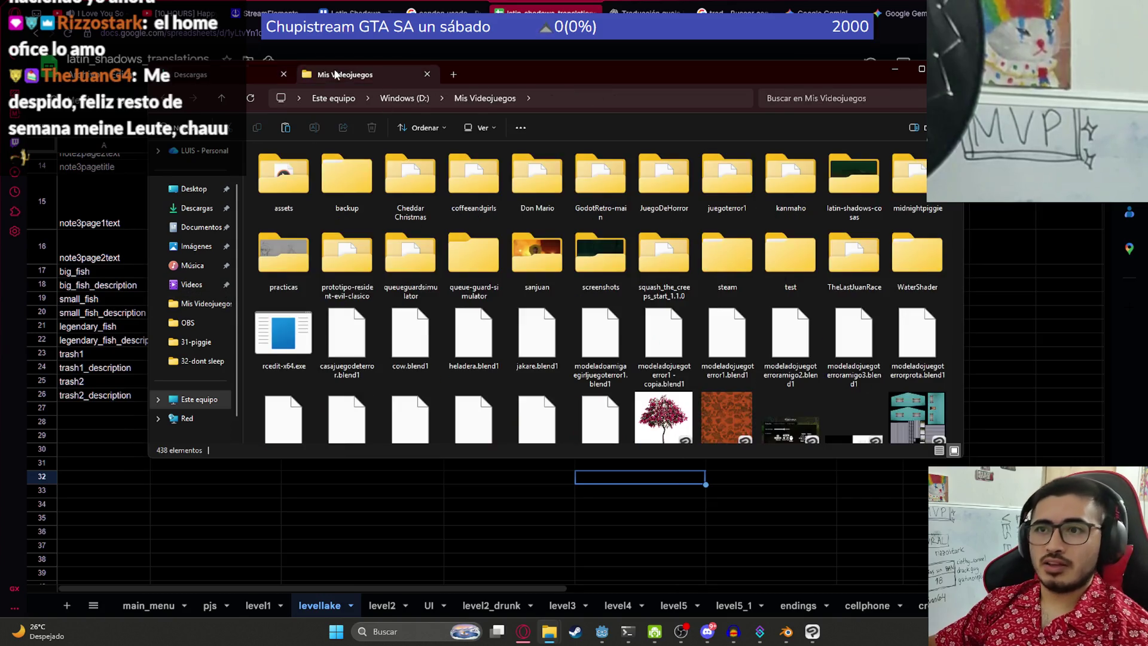
Step: Open the juegoterror1 project folder inside Mis Videojuegos
{"action": "left_click", "coordinate": [709, 204]}
{"action": "double_click", "coordinate": [708, 203]}
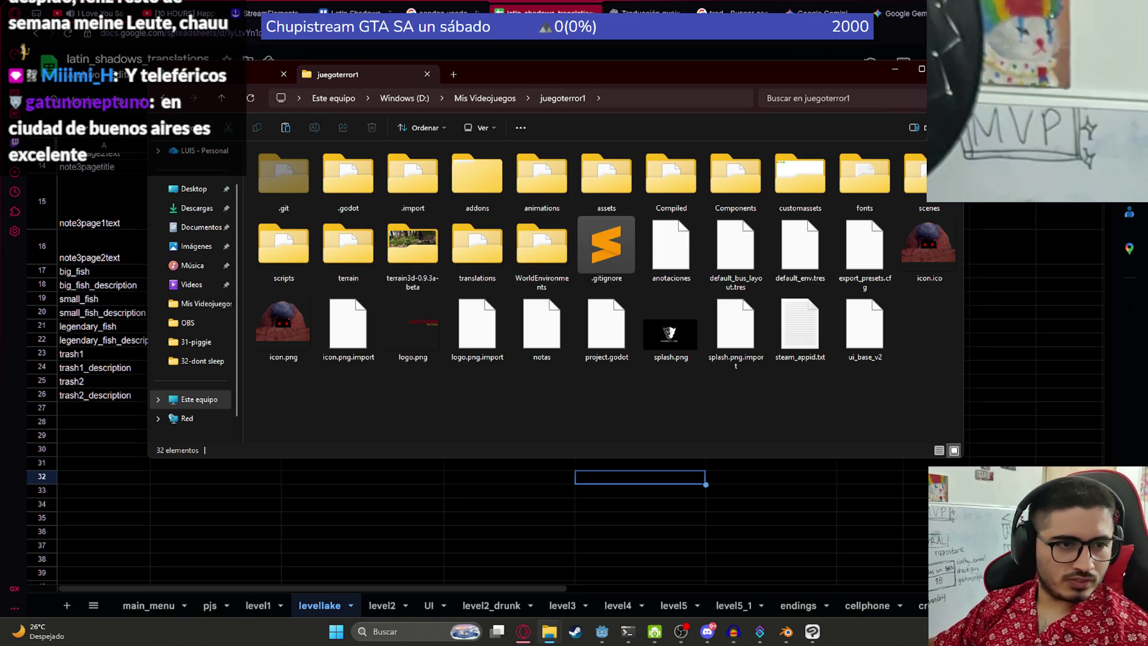
{"action": "key", "text": "alt+Tab"}
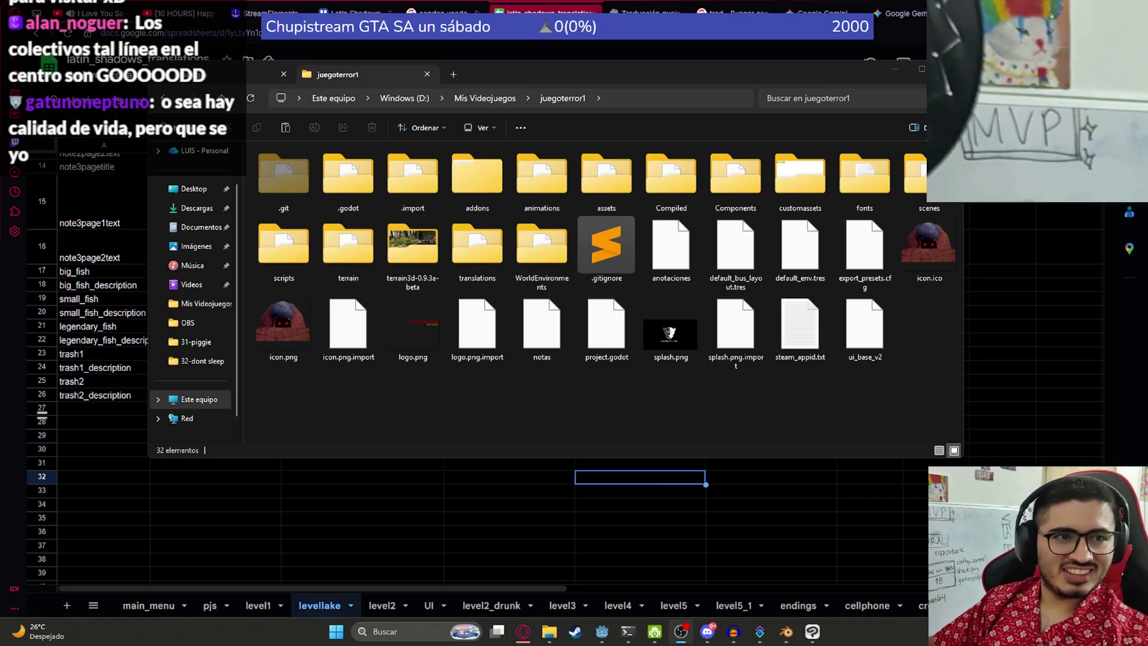
Step: Paste the levellake CSV into juegoterror1's translations folder, replacing the old copy, and return to Godot
{"action": "left_click", "coordinate": [552, 372]}
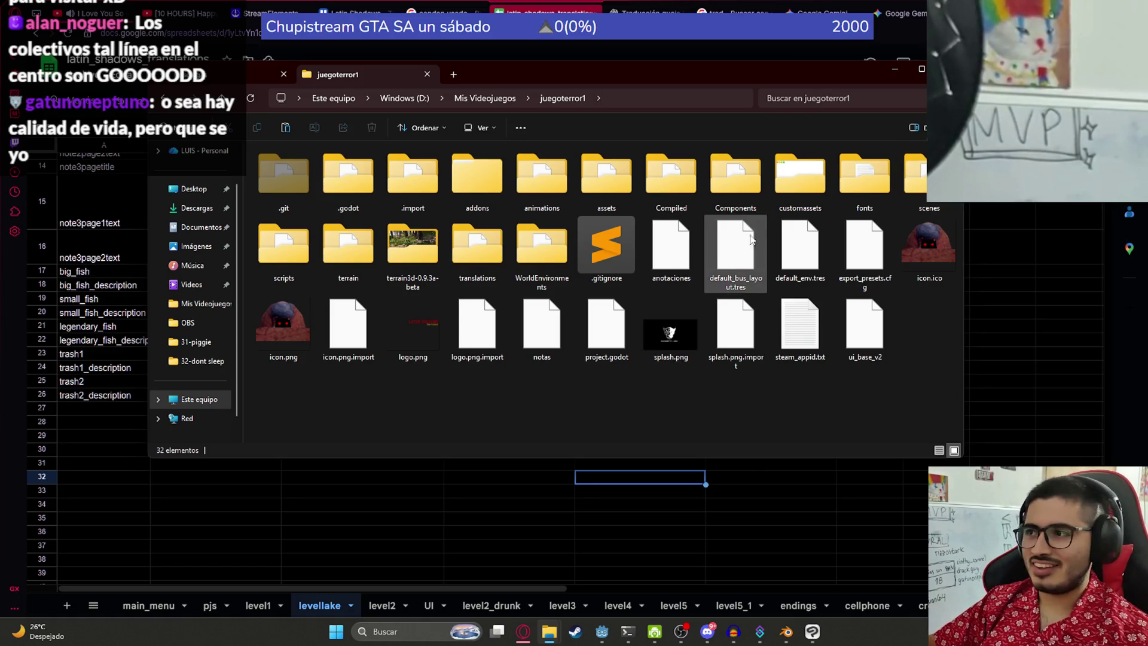
{"action": "left_click_drag", "start_coordinate": [474, 73], "coordinate": [476, 92]}
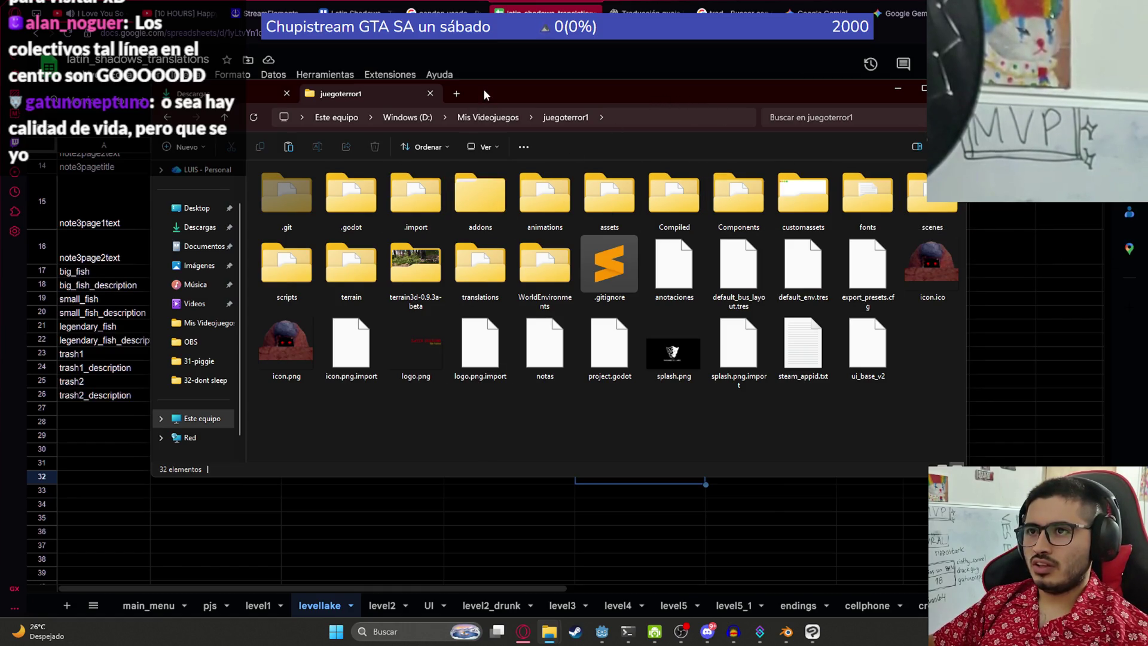
{"action": "left_click", "coordinate": [479, 268]}
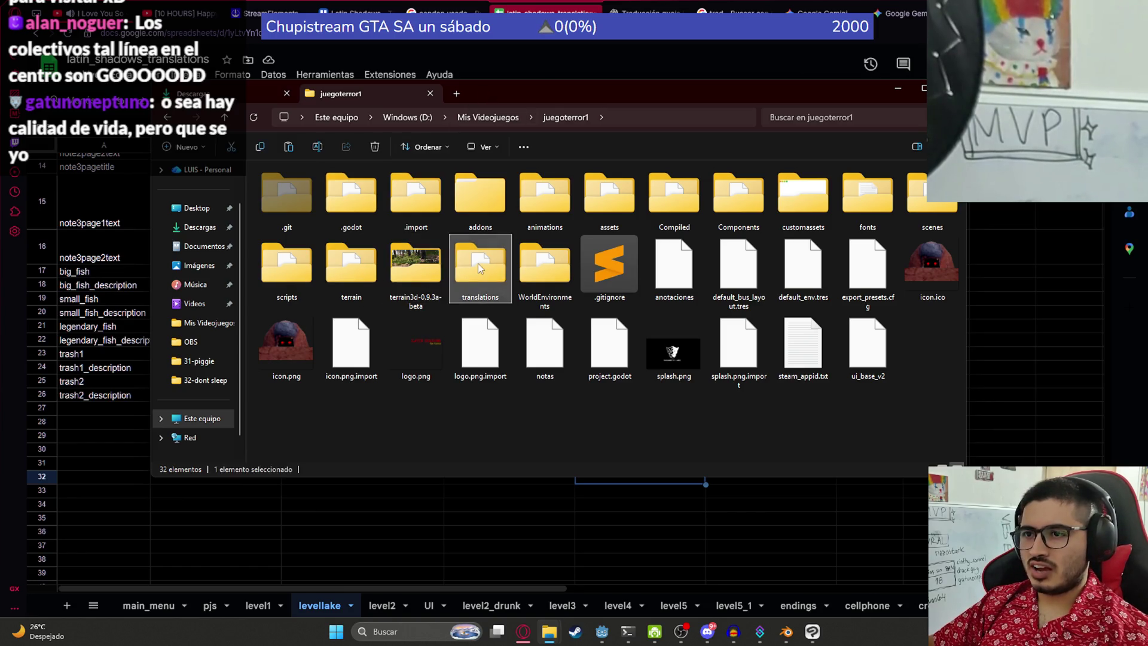
{"action": "double_click", "coordinate": [479, 267]}
{"action": "key", "text": "ctrl+v"}
{"action": "left_click", "coordinate": [559, 236]}
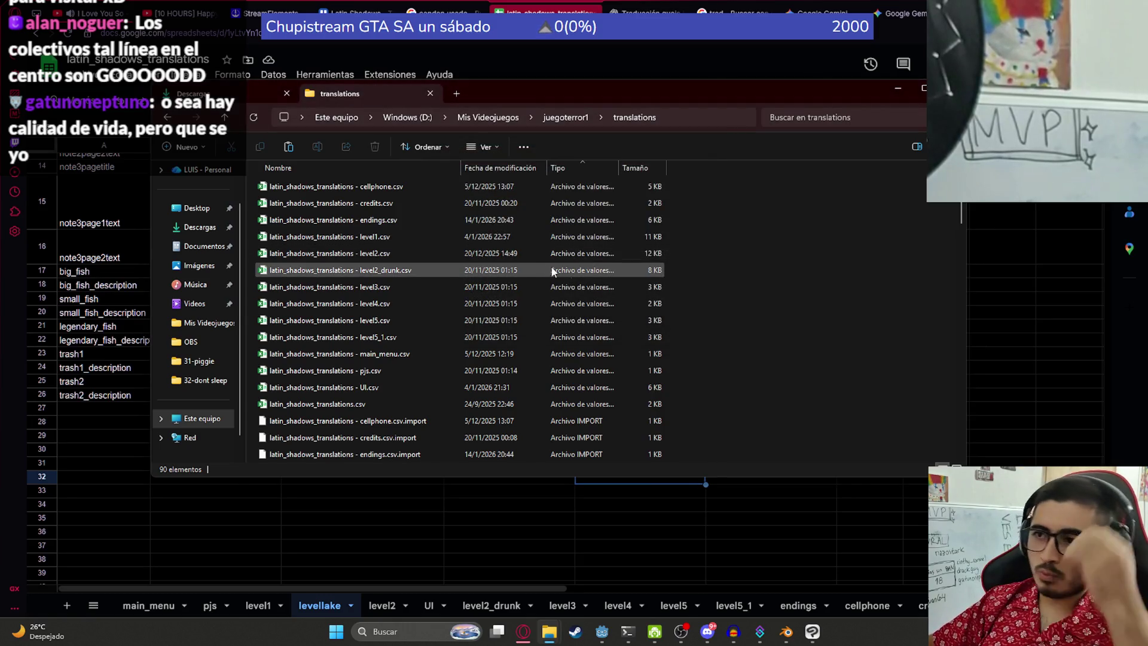
{"action": "left_click", "coordinate": [601, 631]}
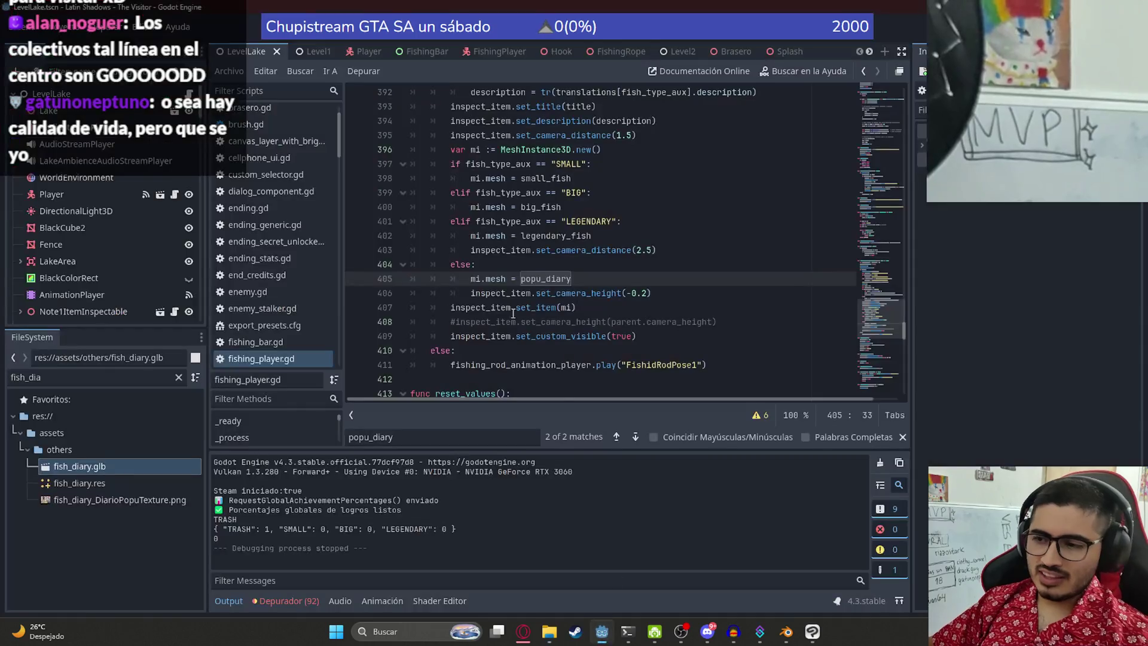
Step: Inspect the else branch where popu_diary is assigned as the catch mesh in fishing_player.gd
{"action": "left_click", "coordinate": [531, 250]}
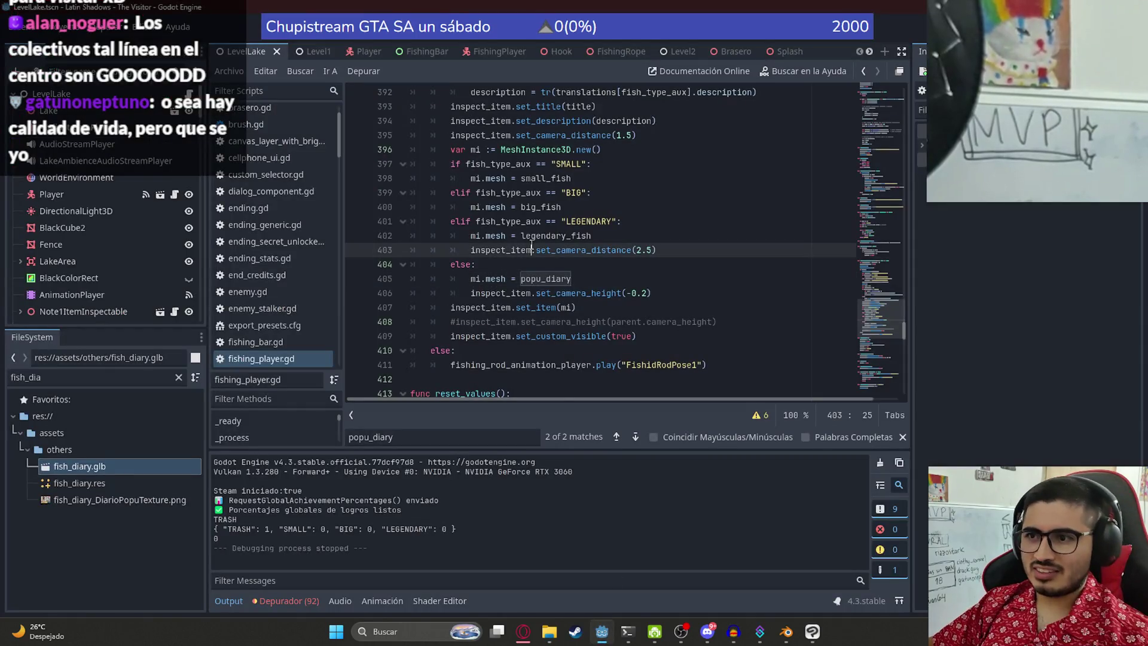
{"action": "left_click", "coordinate": [667, 271]}
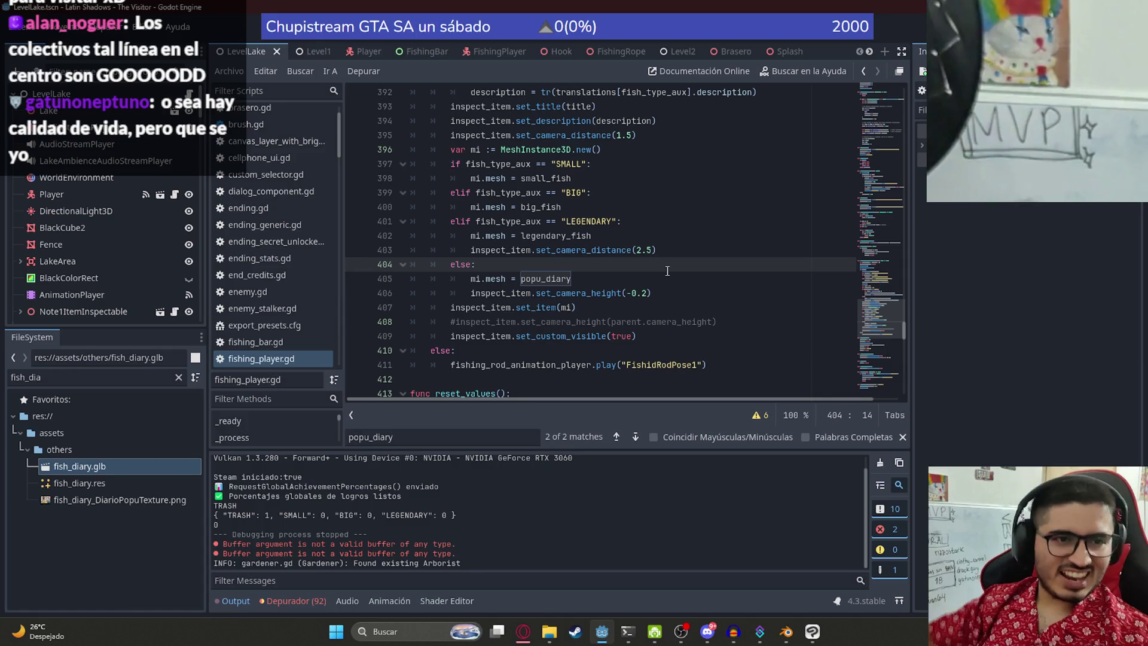
{"action": "double_click", "coordinate": [599, 279]}
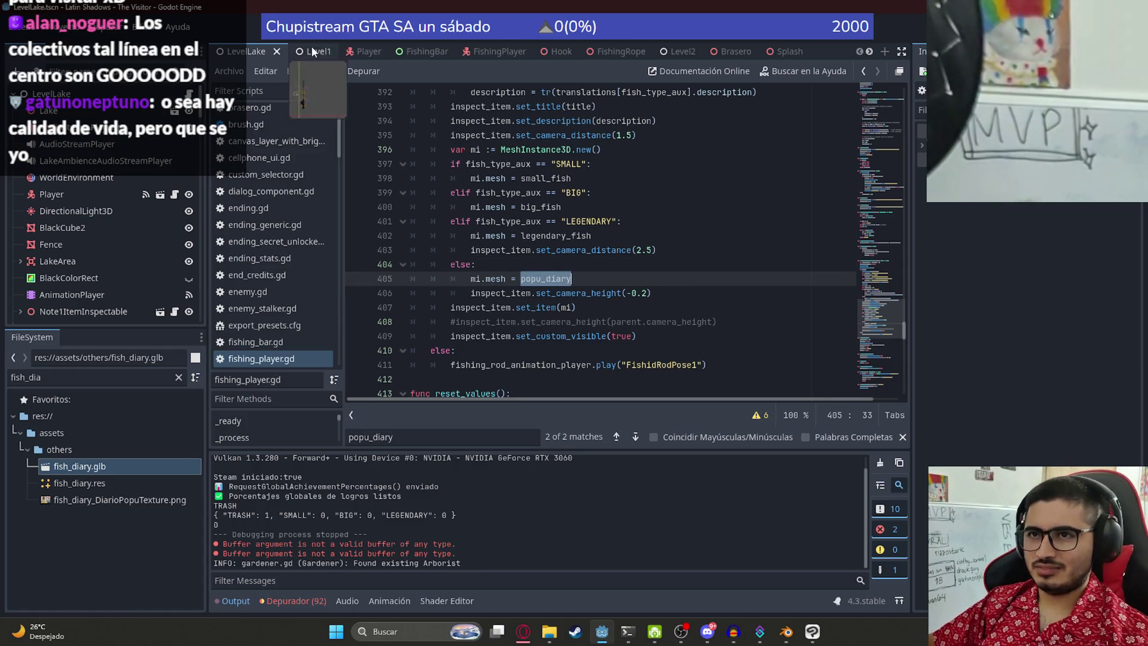
{"action": "mouse_move", "coordinate": [885, 319]}
{"action": "left_mouse_down"}
{"action": "mouse_move", "coordinate": [890, 263]}
{"action": "mouse_move", "coordinate": [895, 327]}
{"action": "left_mouse_up"}
{"action": "scroll", "coordinate": [893, 325], "scroll_direction": "down", "scroll_amount": 3}
{"action": "left_click", "coordinate": [556, 236]}
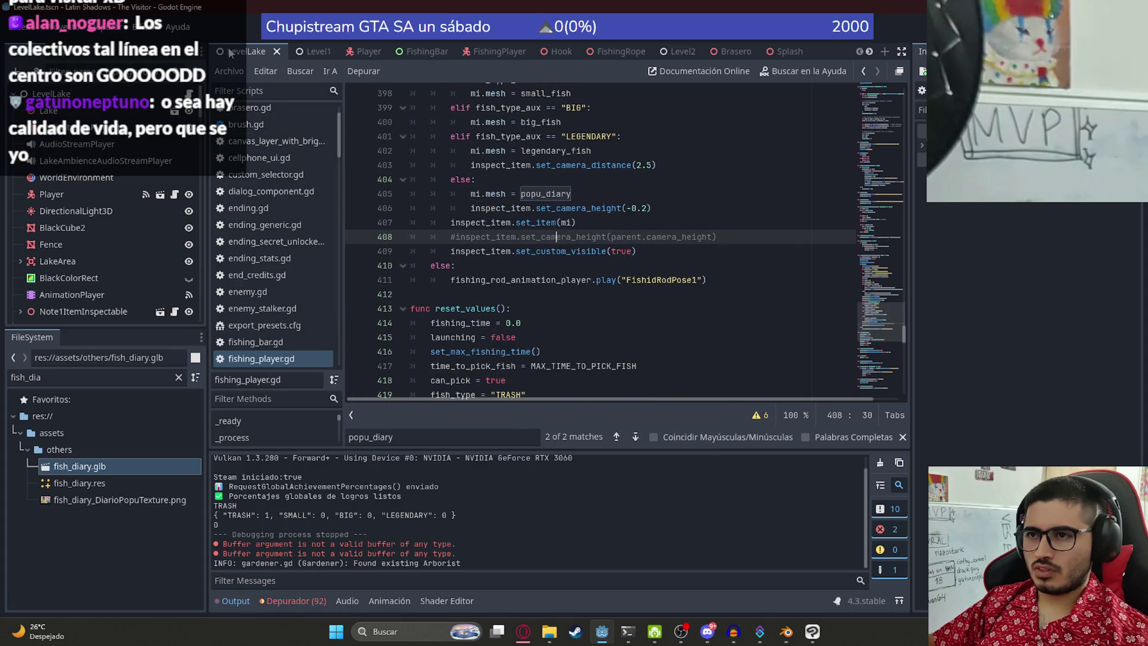
{"action": "scroll", "coordinate": [614, 218], "scroll_direction": "up", "scroll_amount": 2}
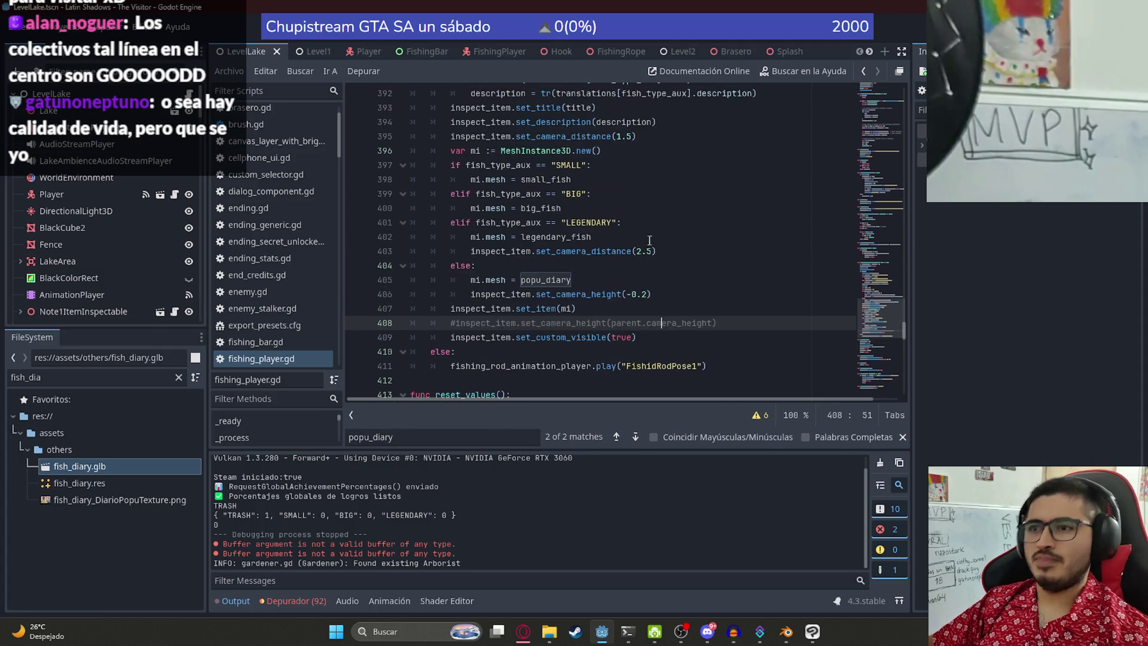
{"action": "left_click", "coordinate": [559, 265]}
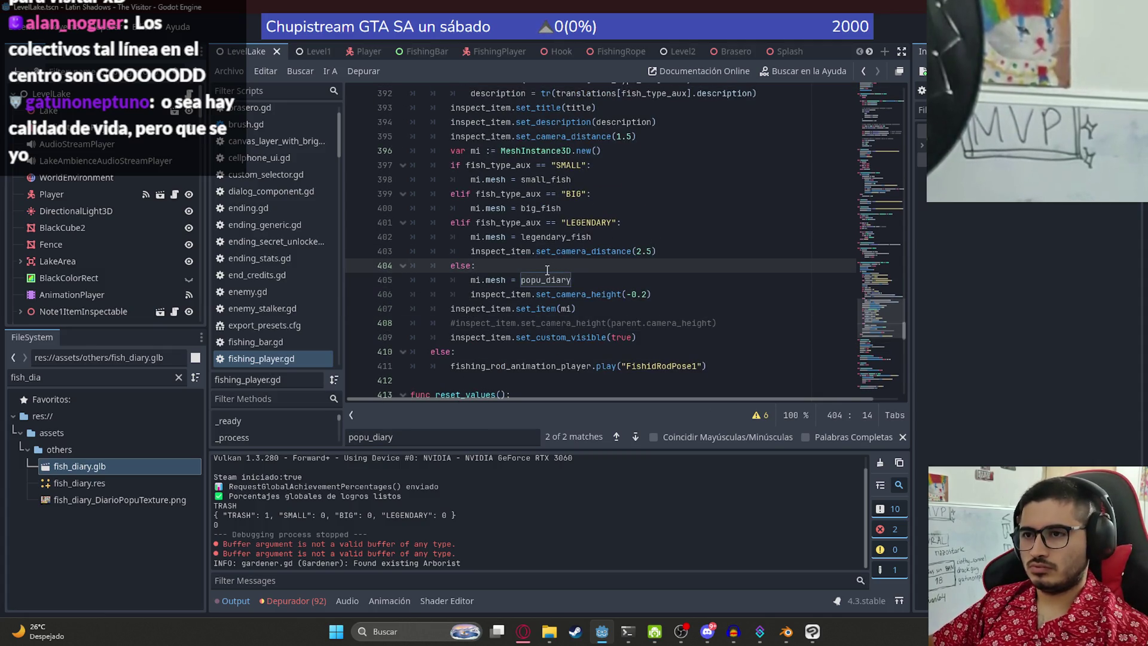
Step: Remove the leftover line under the popu_diary assignment and jump to popu_diary's declaration on line 93
{"action": "left_click", "coordinate": [595, 279]}
{"action": "key", "text": "Return"}
{"action": "type", "text": "mi"}
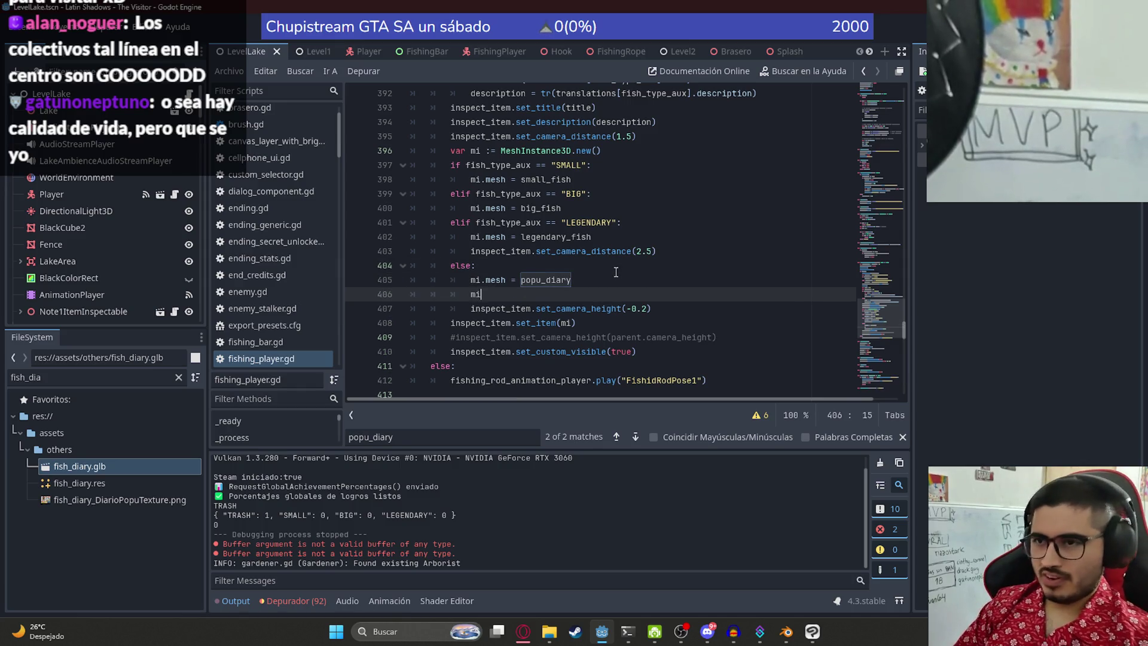
{"action": "key", "text": "BackSpace"}
{"action": "key", "text": "BackSpace"}
{"action": "key", "text": "BackSpace"}
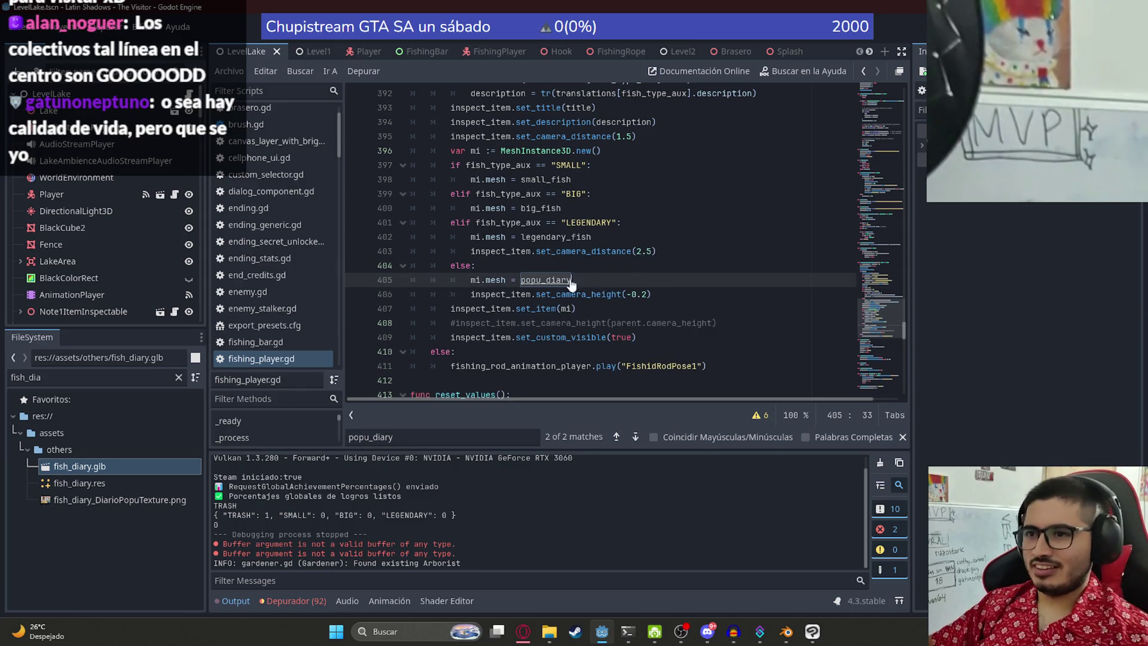
{"action": "left_click", "coordinate": [573, 283], "text": "ctrl"}
{"action": "left_click", "coordinate": [771, 256]}
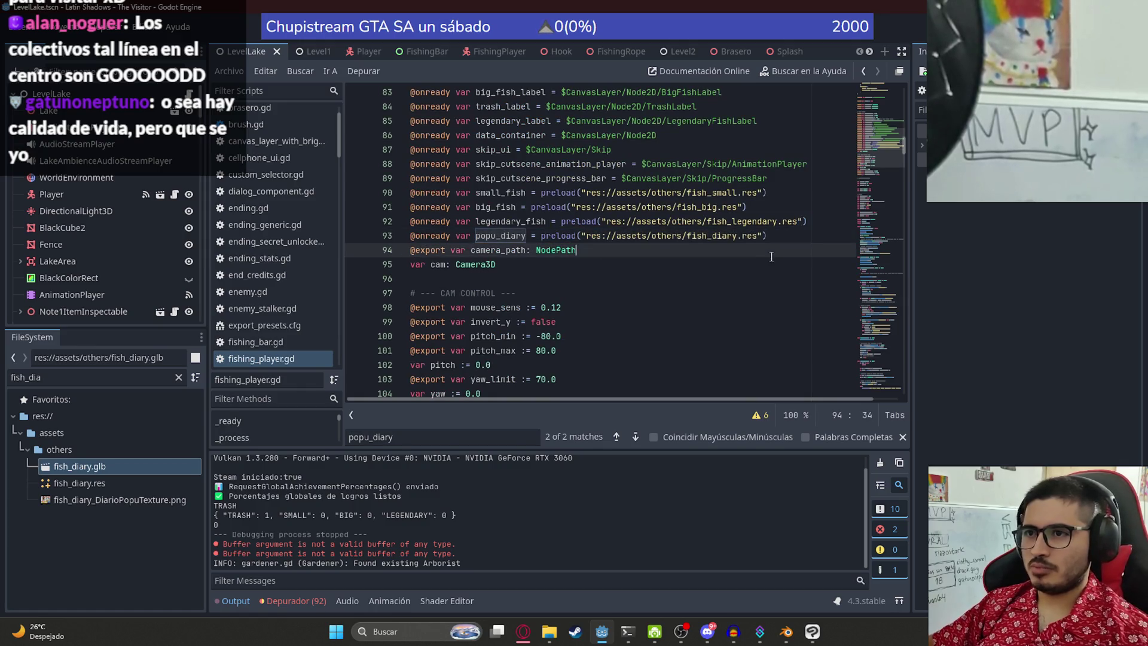
Step: Duplicate the popu_diary preload line and point the copy at res://assets/others/canitaempty.glb
{"action": "triple_click", "coordinate": [754, 232]}
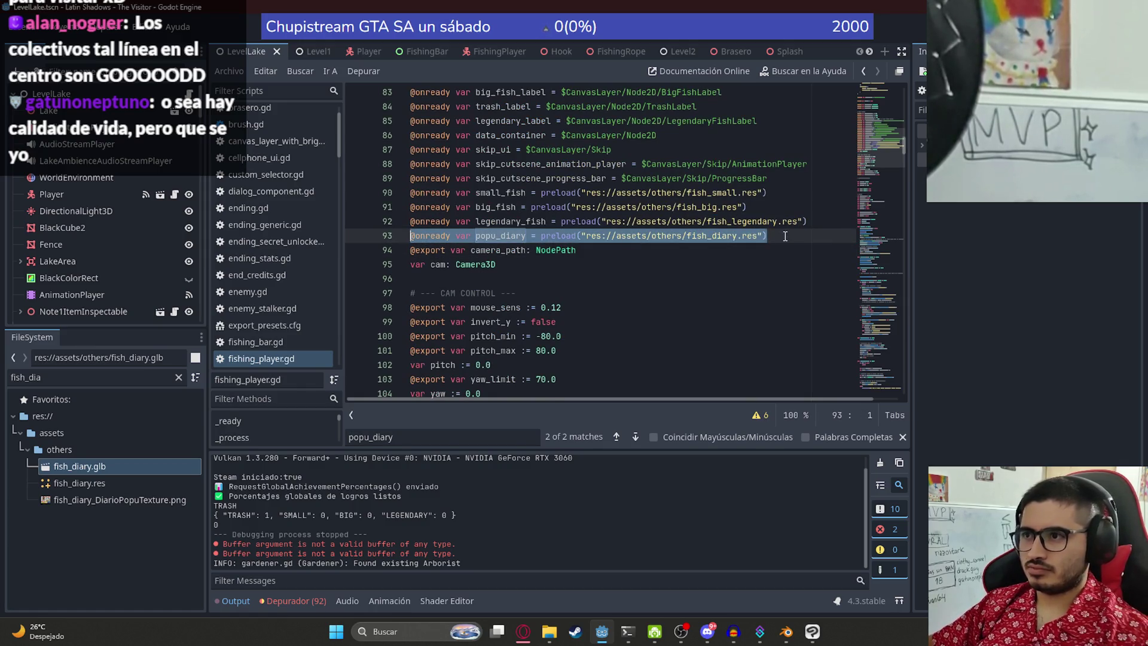
{"action": "key", "text": "ctrl+shift+d"}
{"action": "left_click_drag", "start_coordinate": [764, 250], "coordinate": [586, 249]}
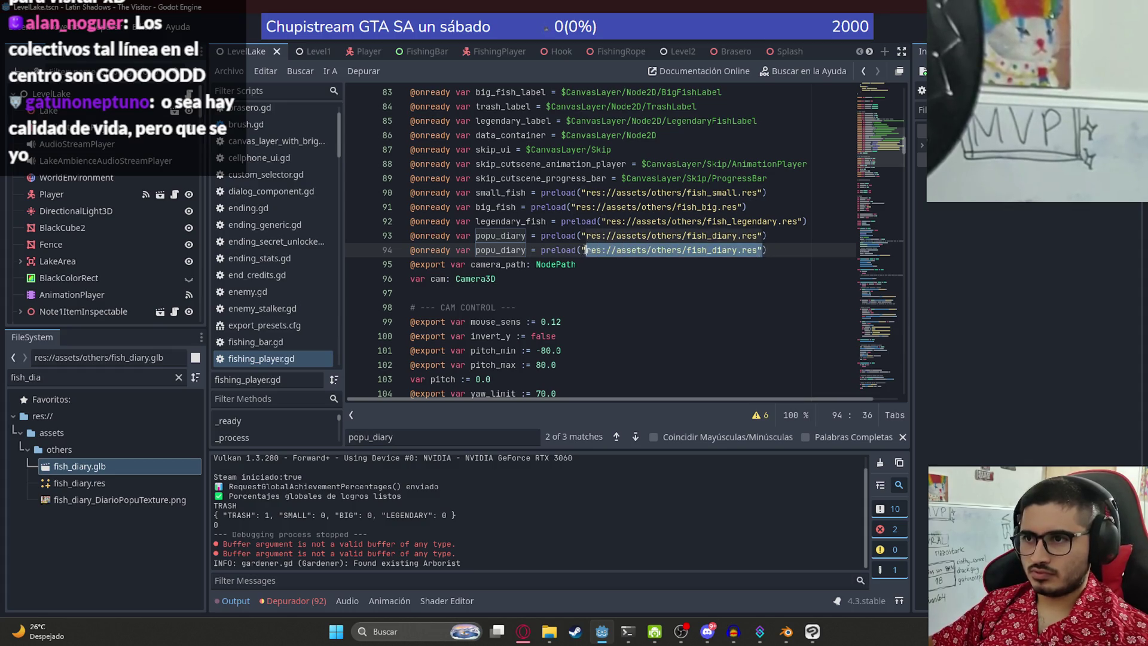
{"action": "type", "text": "canh"}
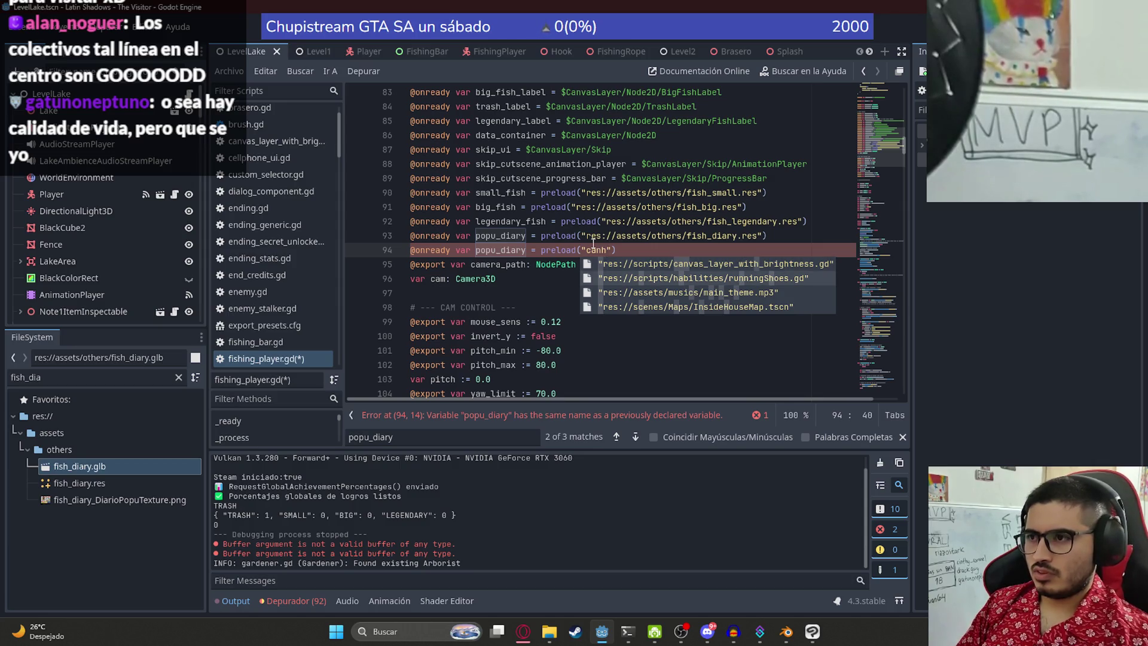
{"action": "key", "text": "BackSpace"}
{"action": "key", "text": "BackSpace"}
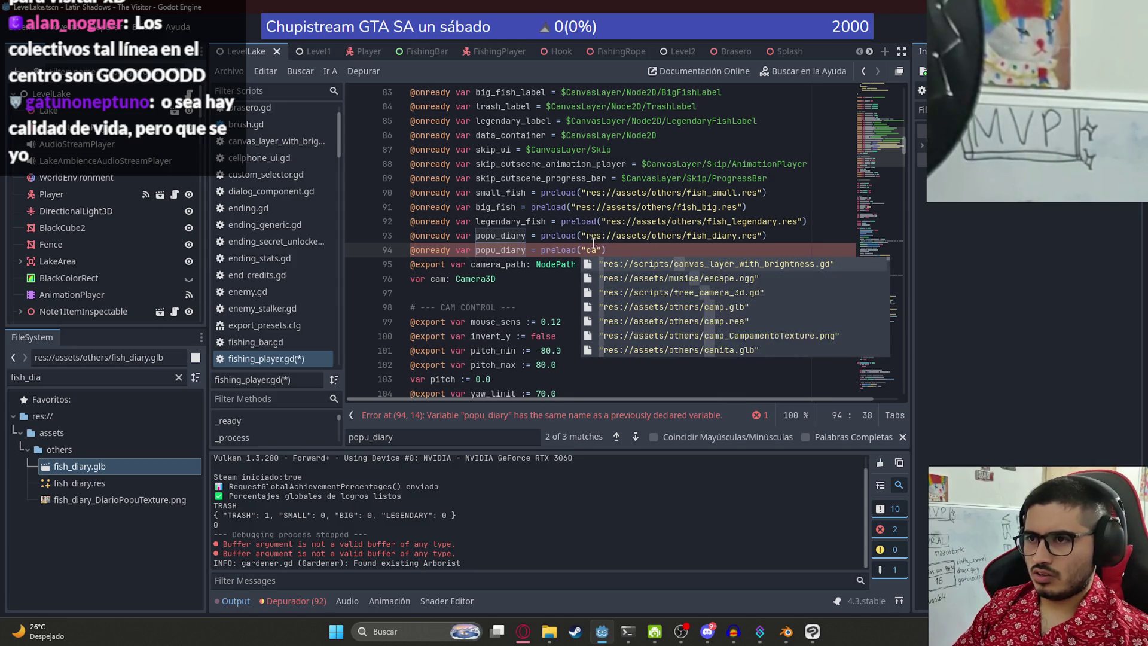
{"action": "key", "text": "BackSpace"}
{"action": "key", "text": "BackSpace"}
{"action": "type", "text": "licor"}
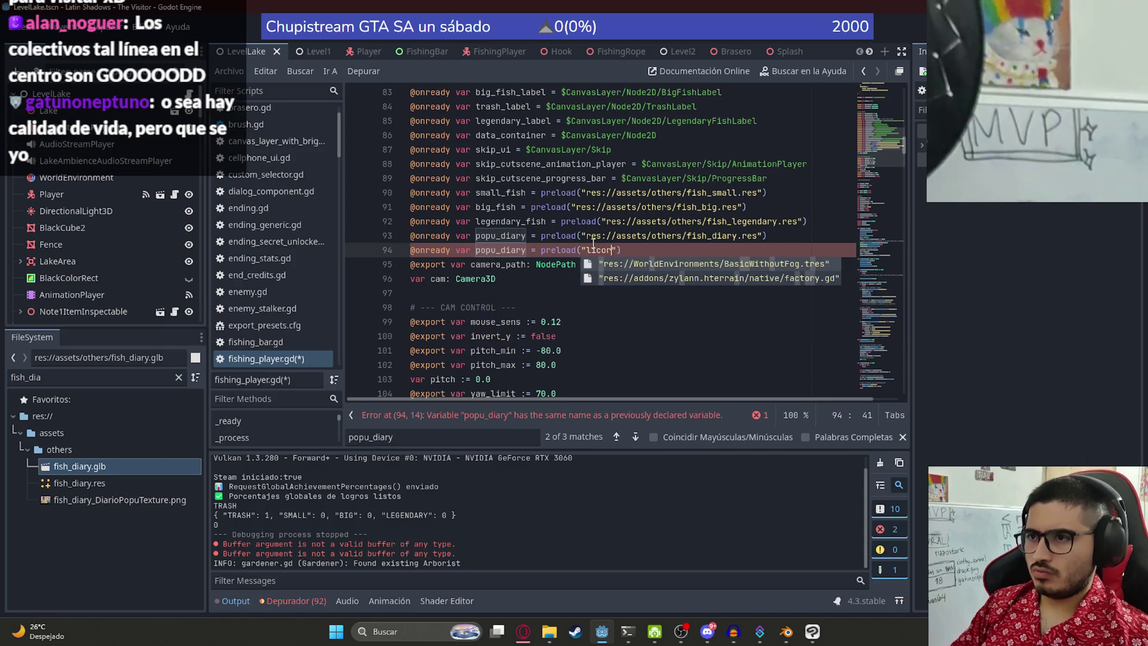
{"action": "key", "text": "BackSpace"}
{"action": "key", "text": "BackSpace"}
{"action": "key", "text": "BackSpace"}
{"action": "type", "text": "ca"}
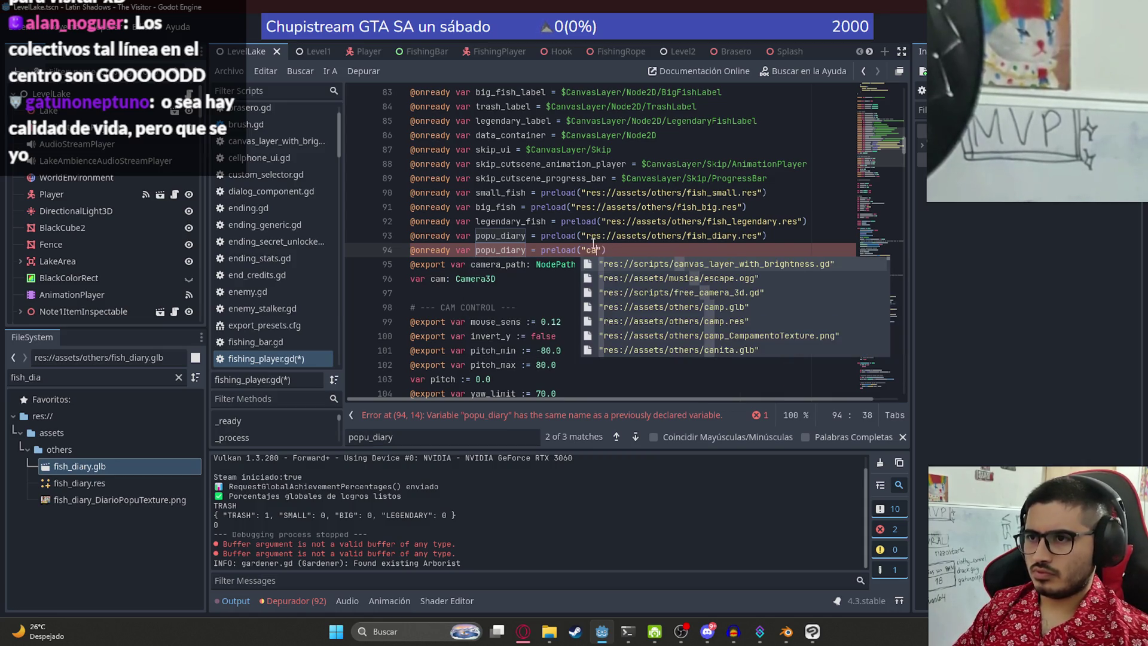
{"action": "type", "text": "ni"}
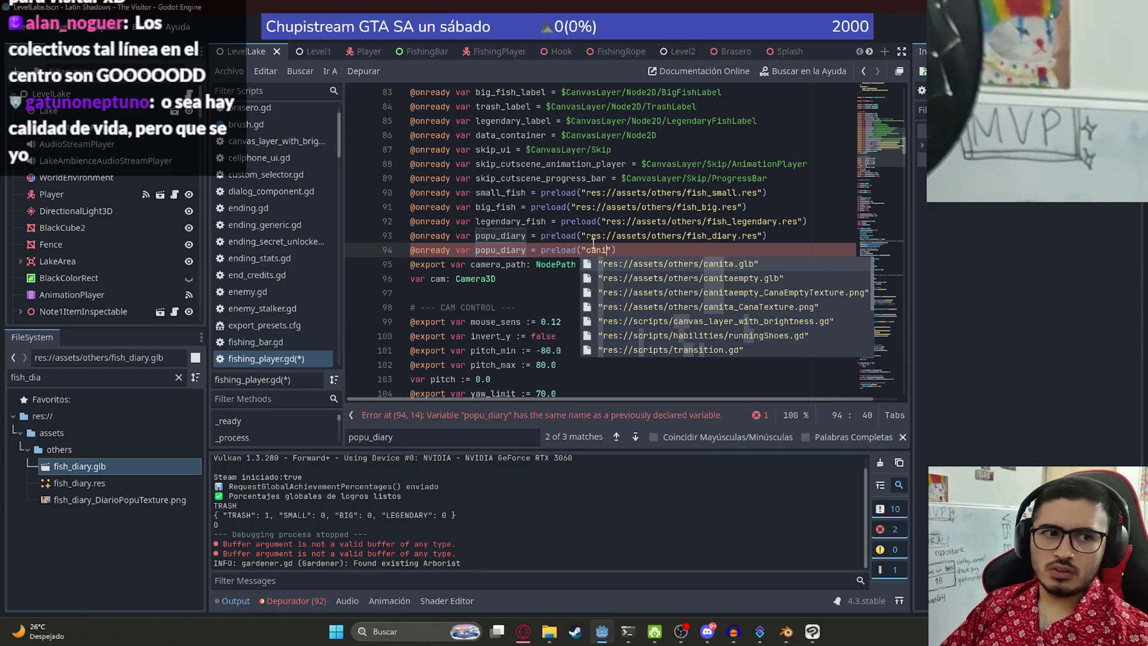
{"action": "key", "text": "Down"}
{"action": "key", "text": "Down"}
{"action": "key", "text": "Down"}
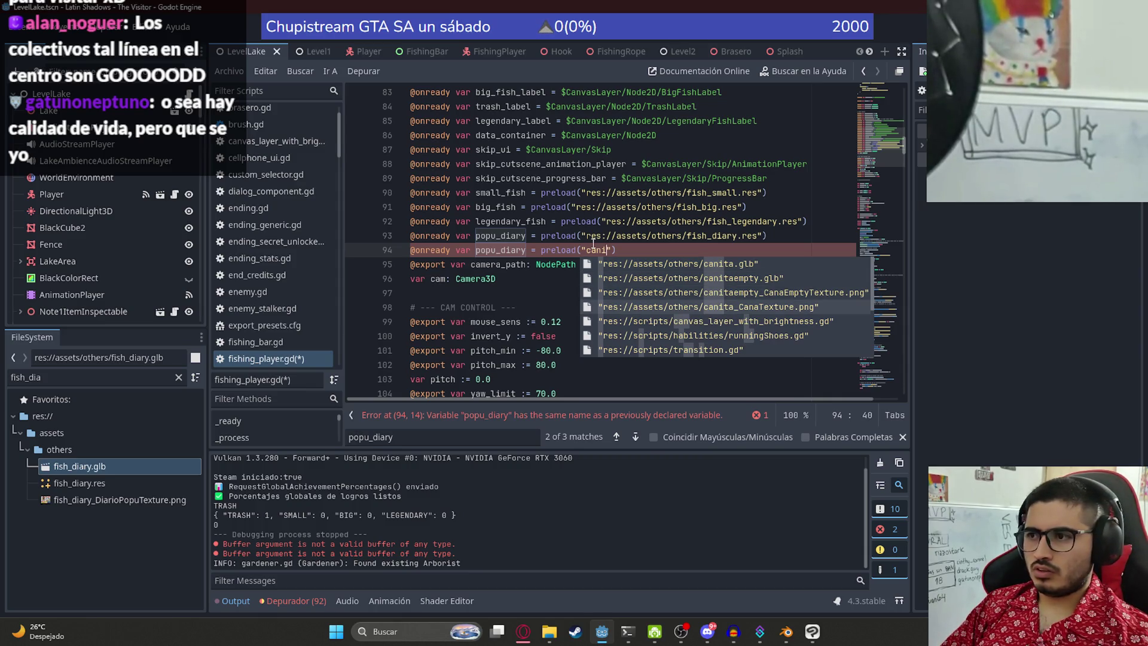
{"action": "key", "text": "Up"}
{"action": "key", "text": "Up"}
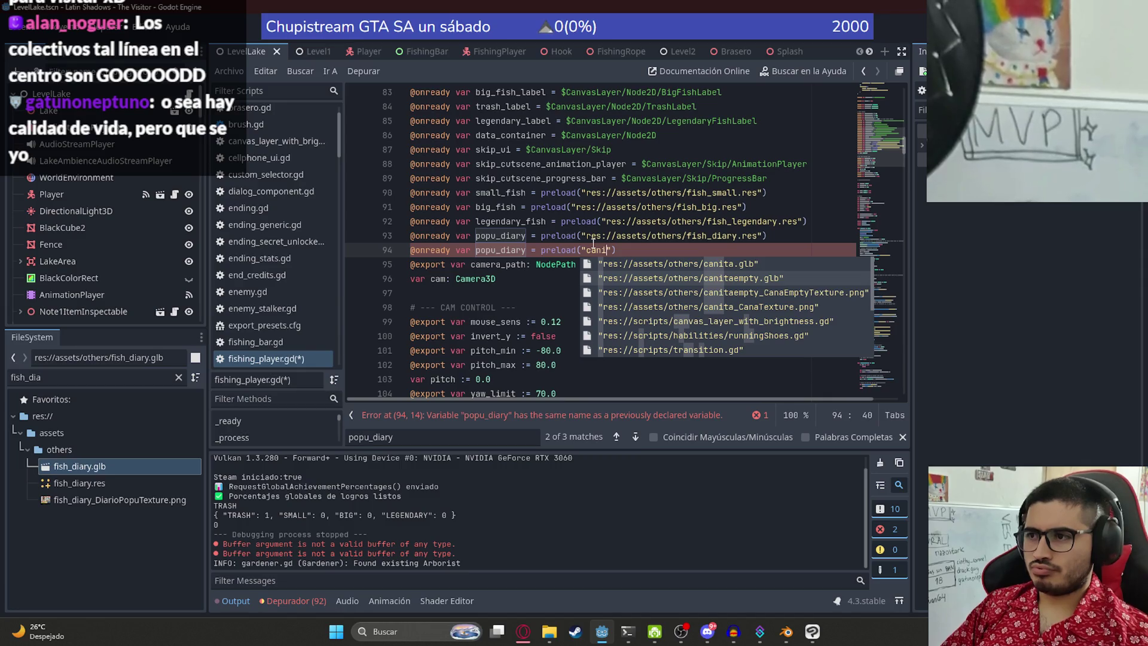
{"action": "type", "text": "'"}
{"action": "key", "text": "ctrl+space"}
{"action": "key", "text": "Return"}
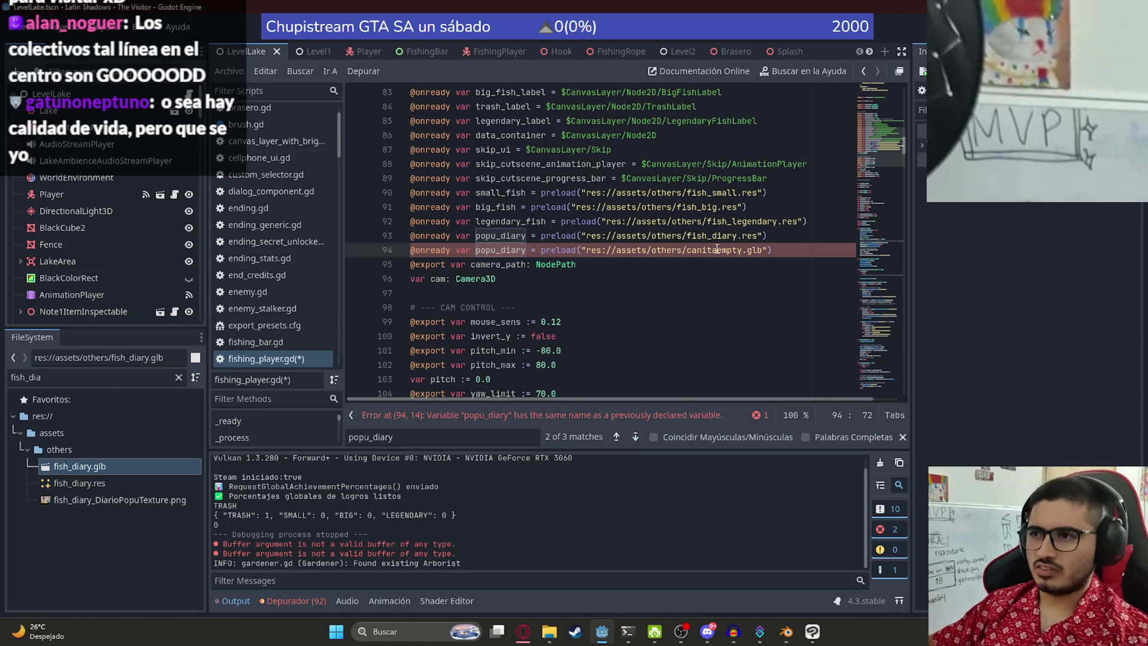
Step: Rename the duplicated preload variable to canita_empty
{"action": "double_click", "coordinate": [508, 250]}
{"action": "type", "text": "canita"}
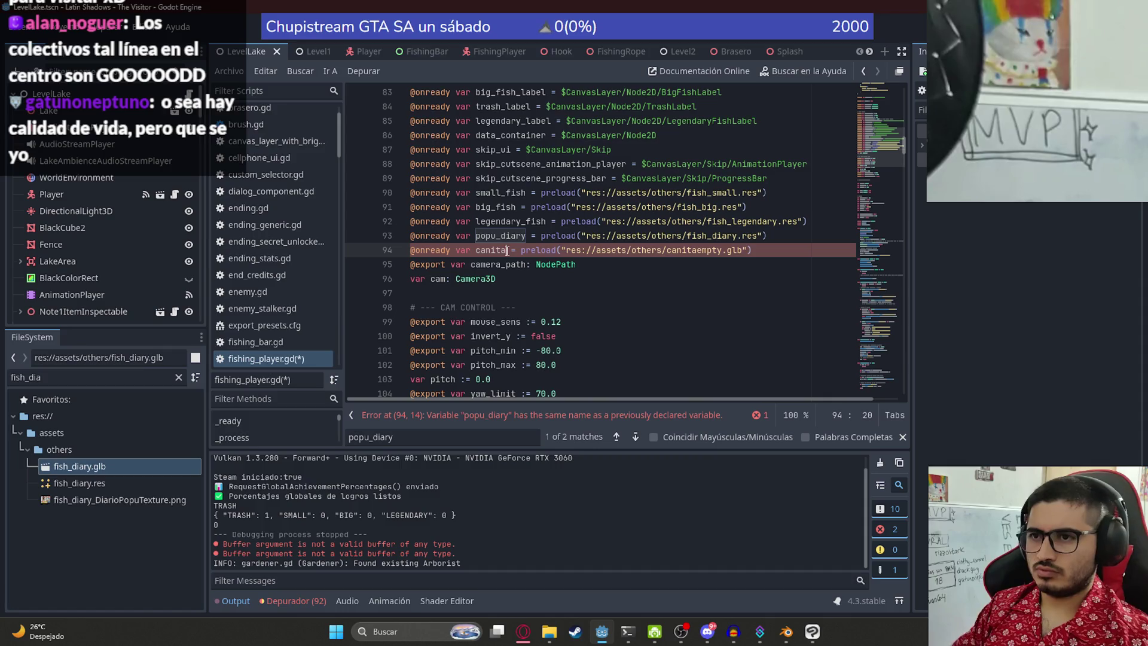
{"action": "key", "text": "BackSpace"}
{"action": "type", "text": "empt"}
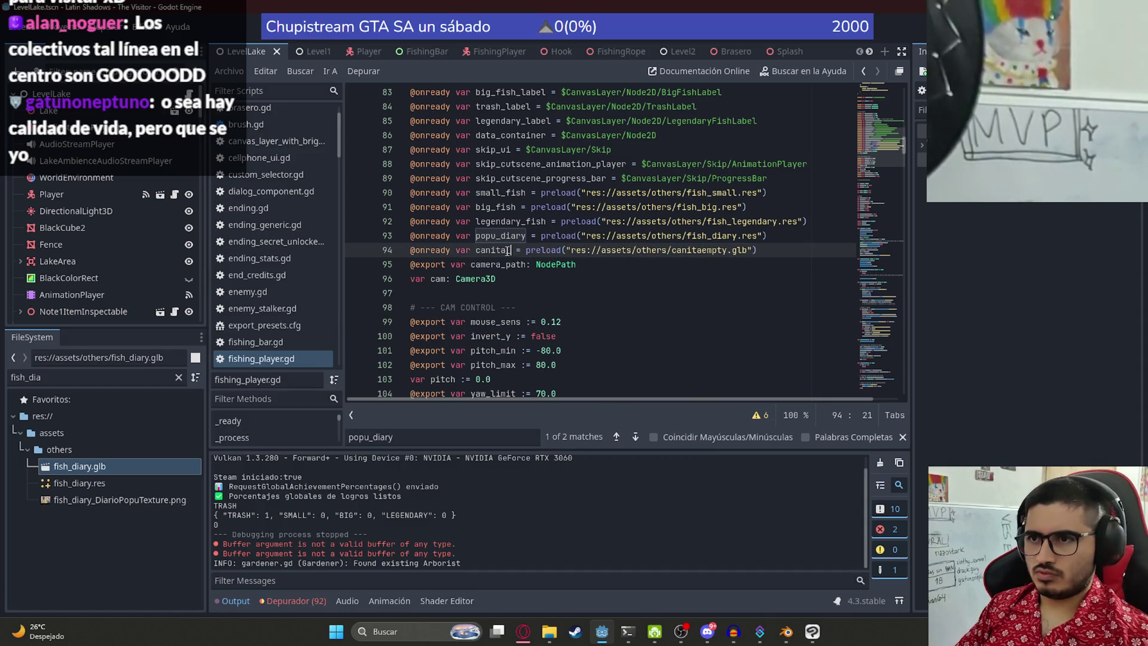
{"action": "key", "text": "BackSpace"}
{"action": "type", "text": "pty"}
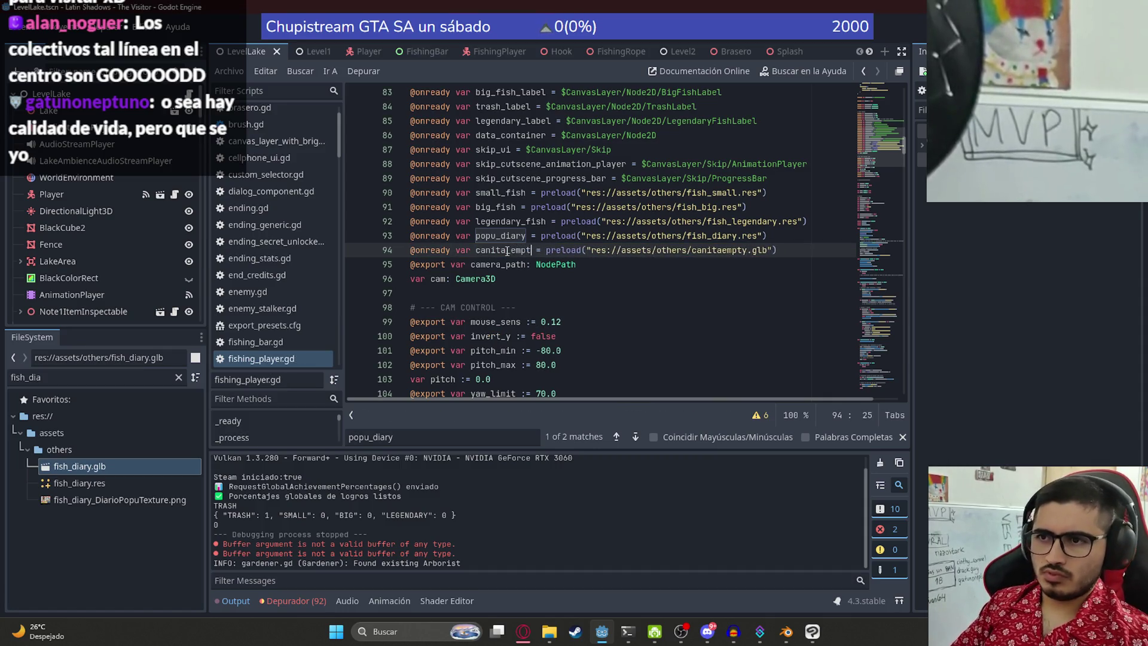
{"action": "double_click", "coordinate": [114, 381]}
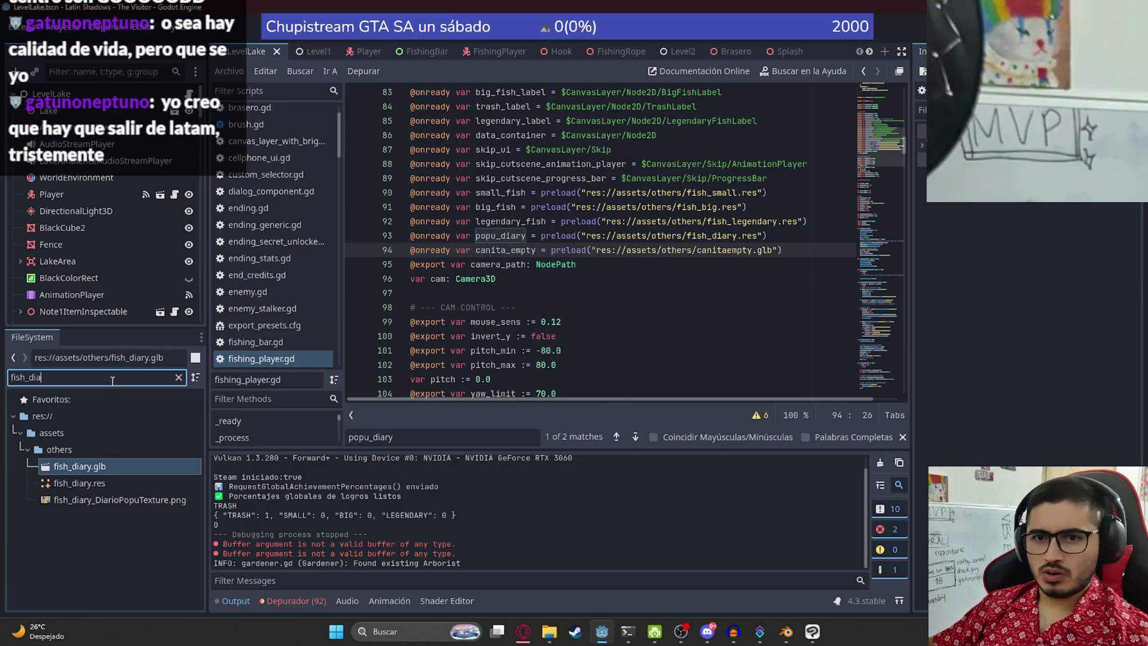
Step: Filter FileSystem to 'canita' and enable LOD generation for canitaempty.glb's mesh in Advanced Import Settings
{"action": "type", "text": "canita"}
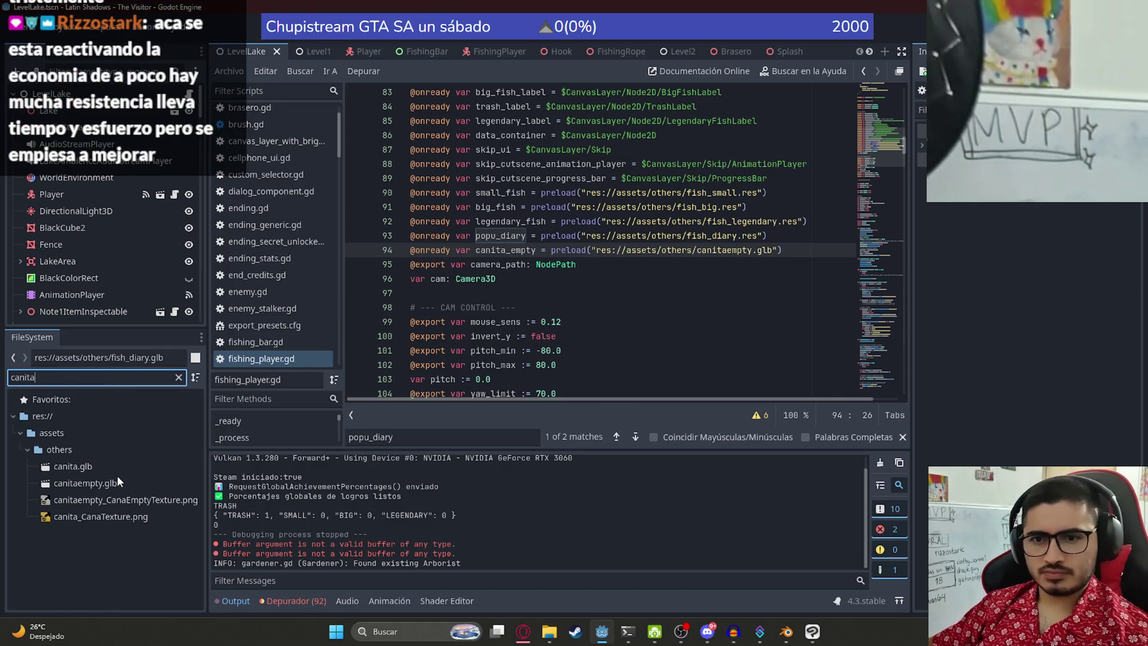
{"action": "double_click", "coordinate": [117, 479]}
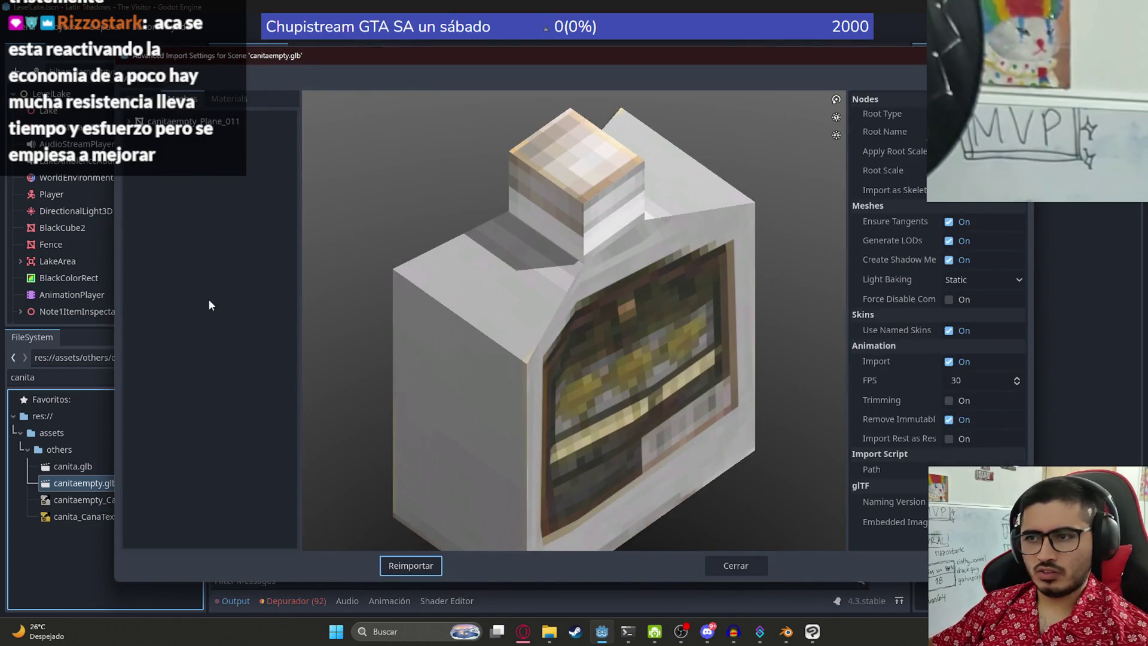
{"action": "left_click", "coordinate": [239, 121]}
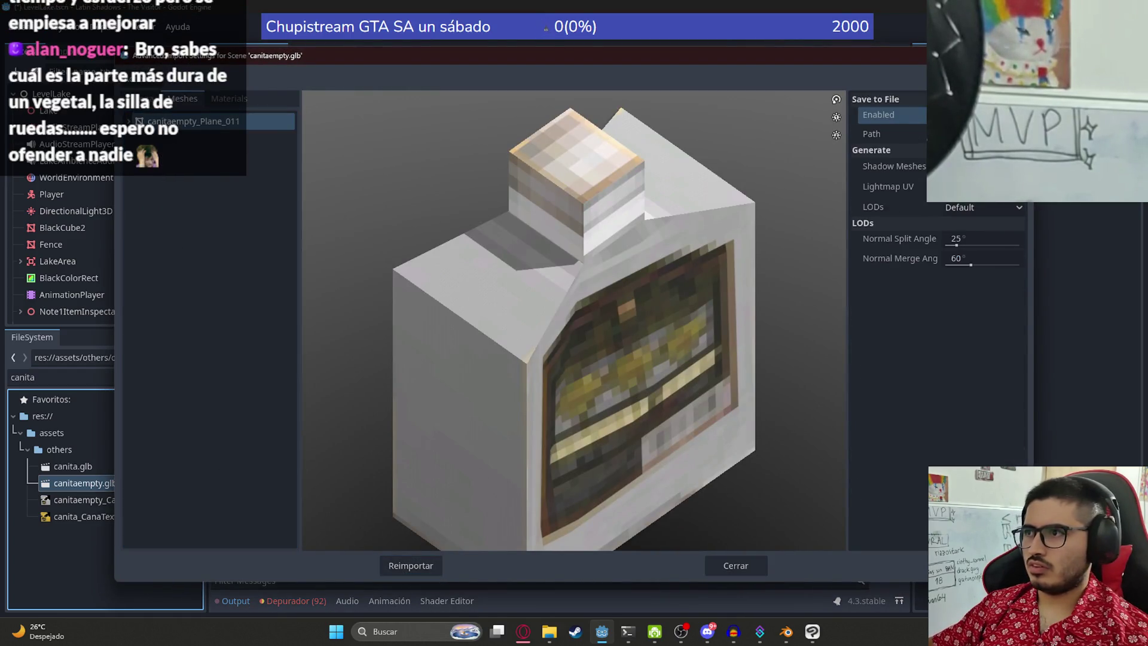
{"action": "left_click", "coordinate": [959, 209]}
{"action": "left_click", "coordinate": [969, 242]}
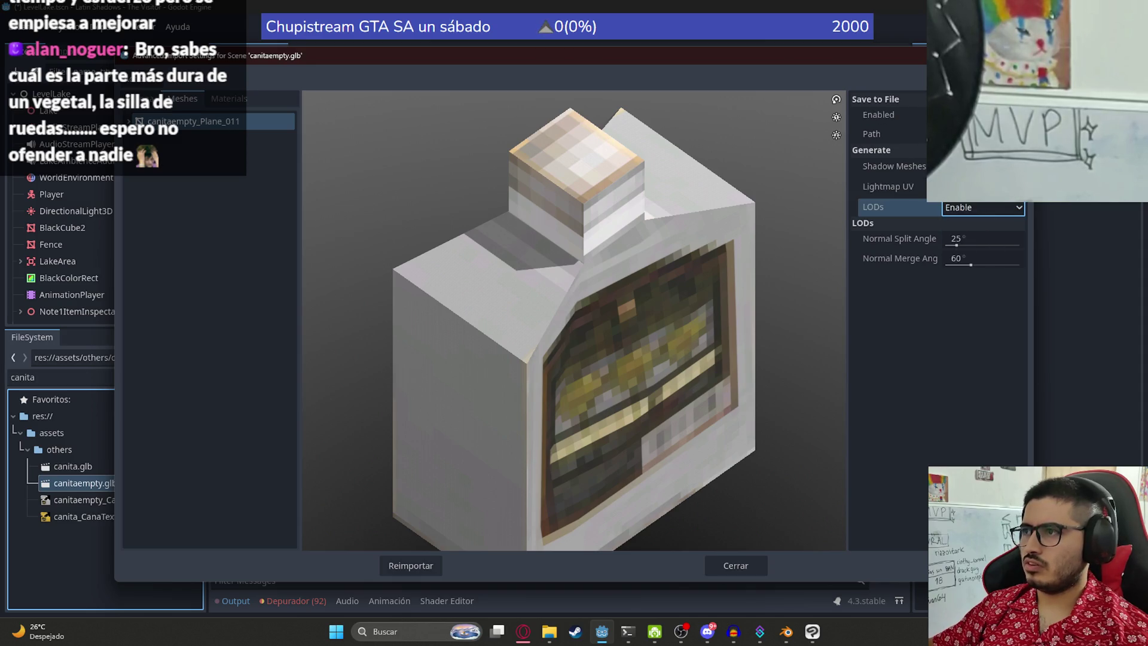
Step: Save the mesh to file 'fish_canita' in res://assets/others and close the import settings
{"action": "left_click", "coordinate": [981, 134]}
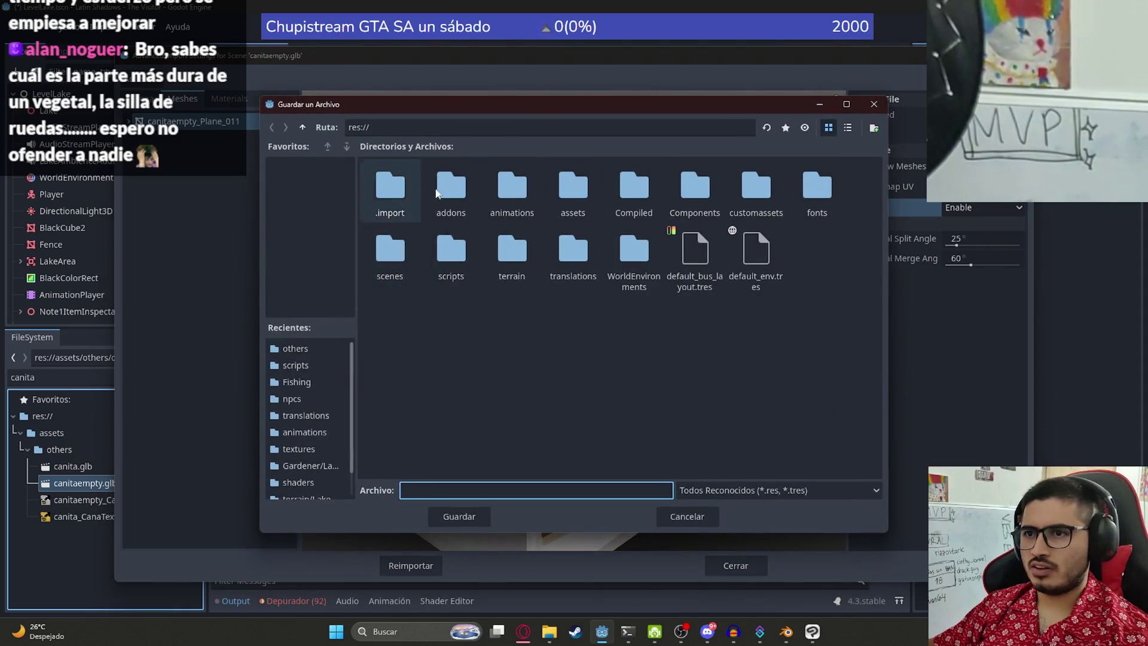
{"action": "double_click", "coordinate": [572, 190]}
{"action": "double_click", "coordinate": [395, 263]}
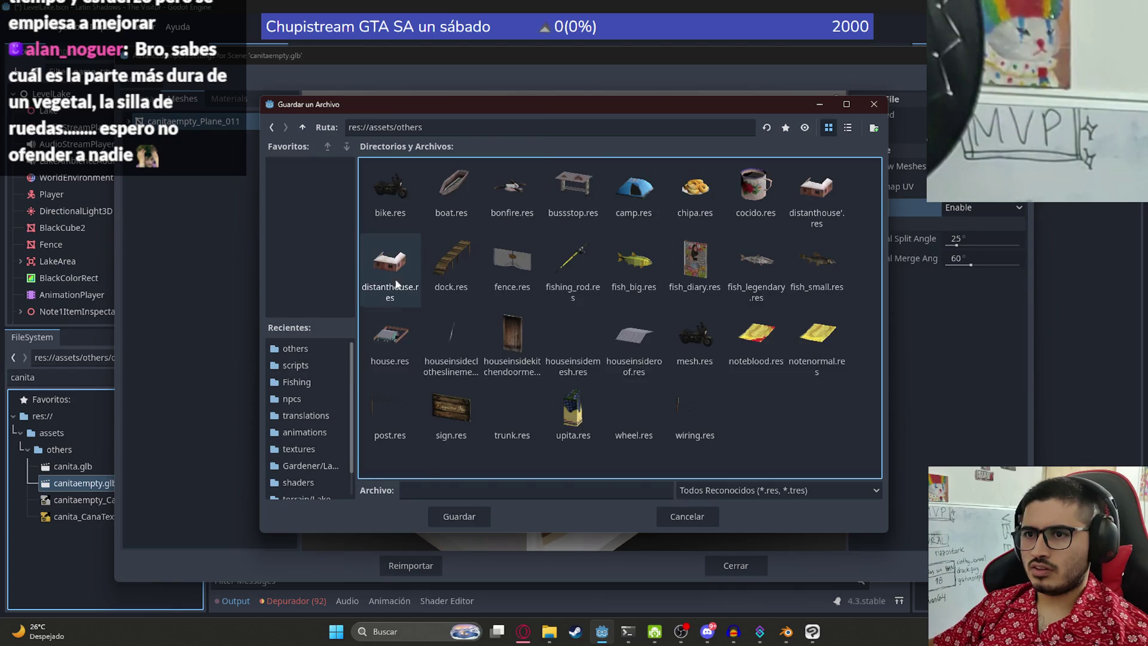
{"action": "left_click", "coordinate": [436, 493]}
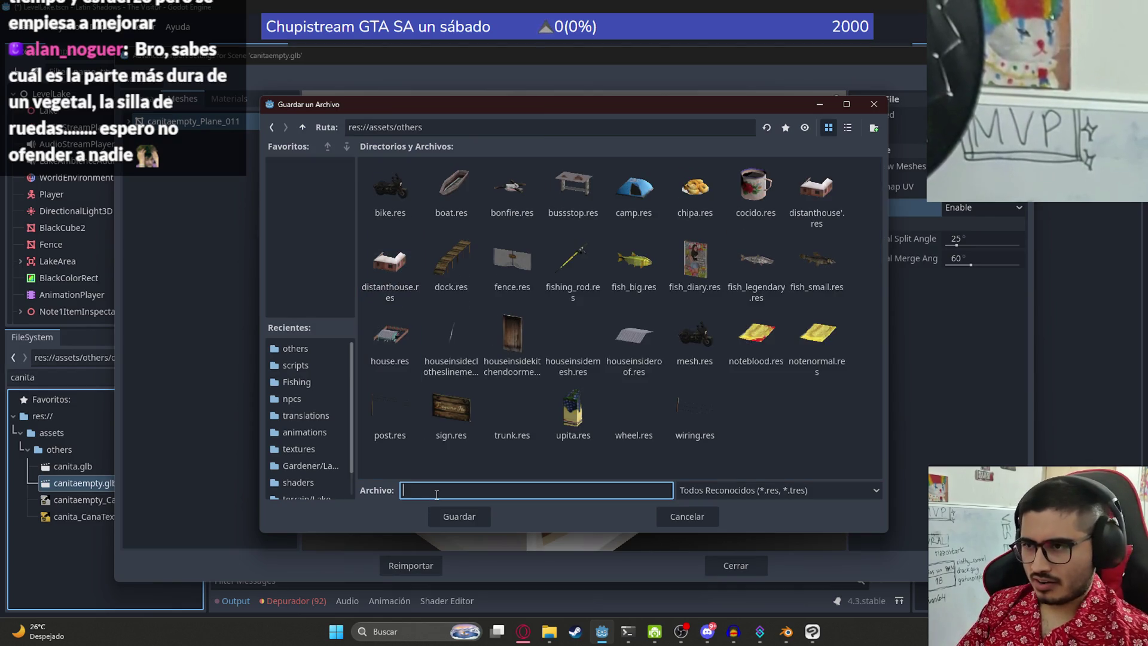
{"action": "type", "text": "fi"}
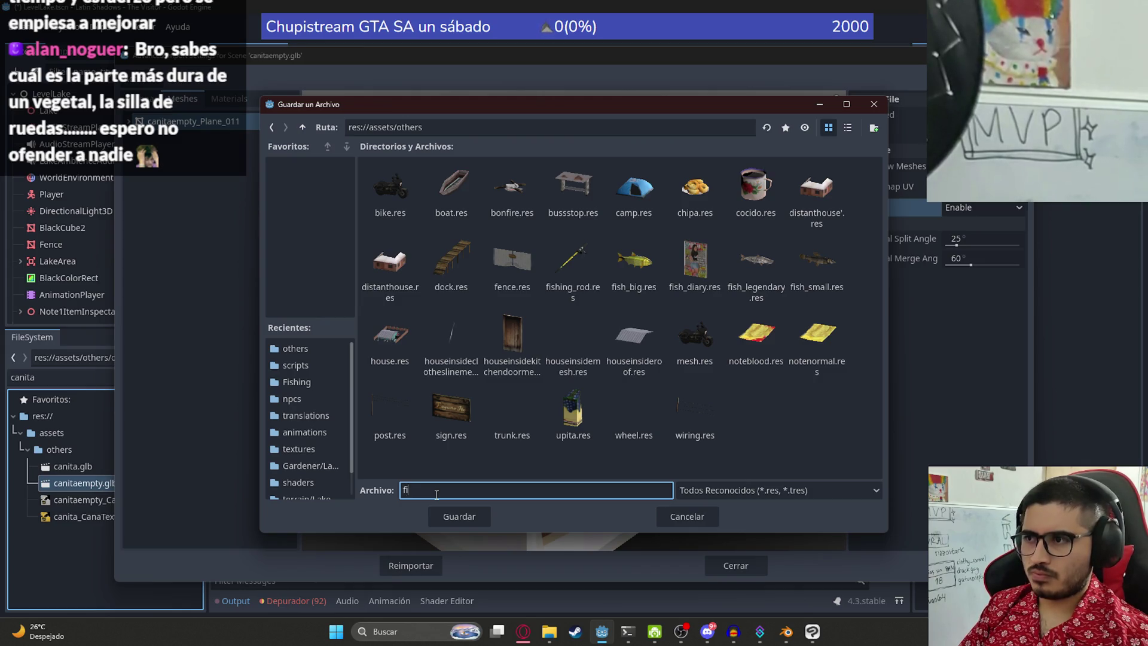
{"action": "type", "text": "sh_canita"}
{"action": "key", "text": "Return"}
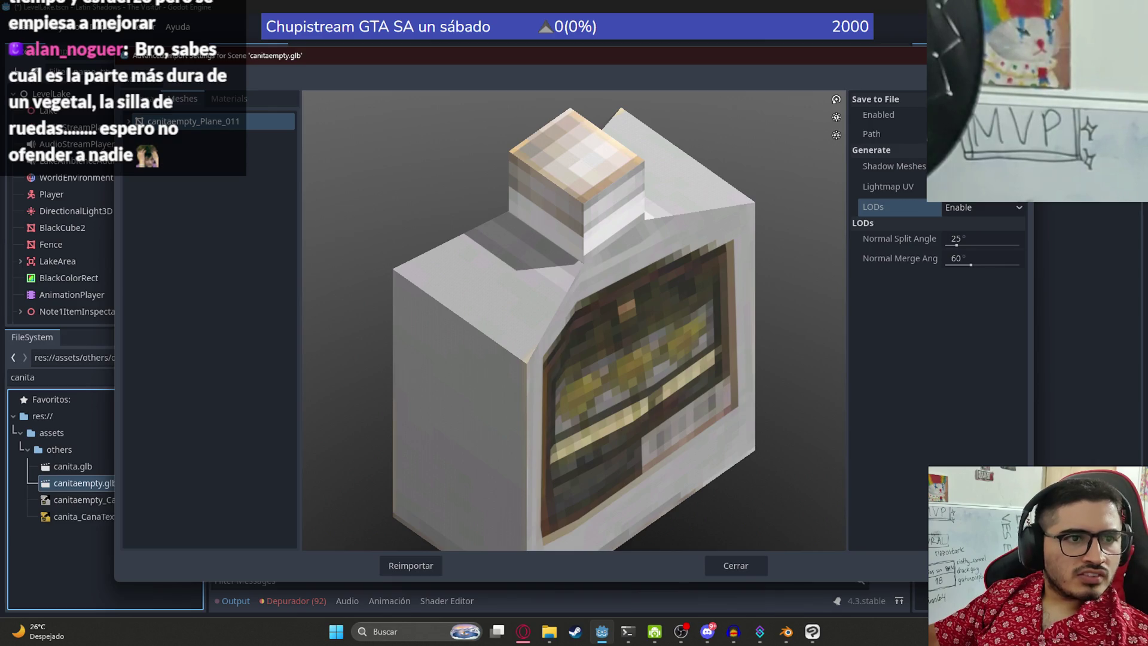
{"action": "left_click", "coordinate": [735, 566]}
{"action": "scroll", "coordinate": [618, 229], "scroll_direction": "down", "scroll_amount": 1}
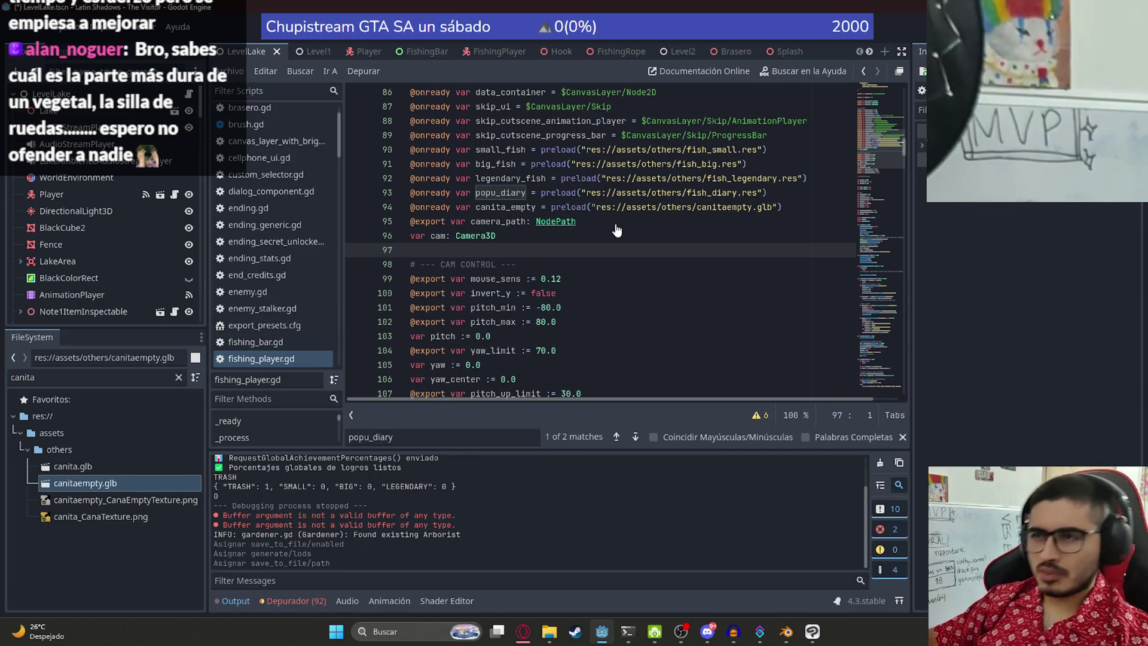
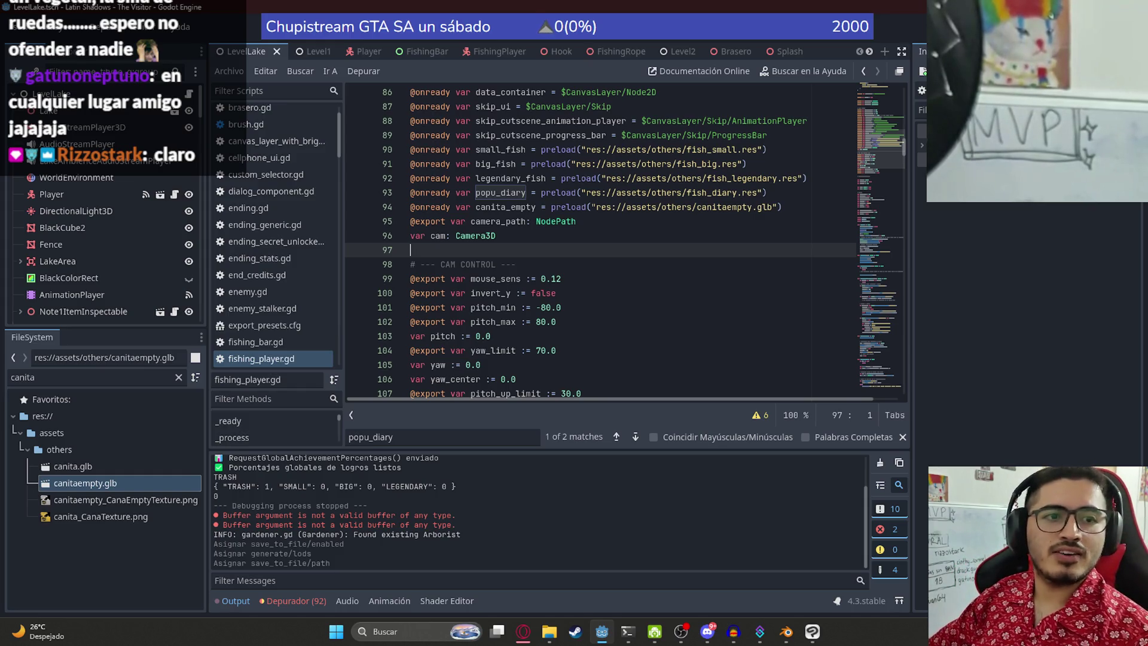
Step: Leave Godot and search 'encarnacion maps' in a new browser tab, opening the Google Maps result
{"action": "double_click", "coordinate": [505, 207]}
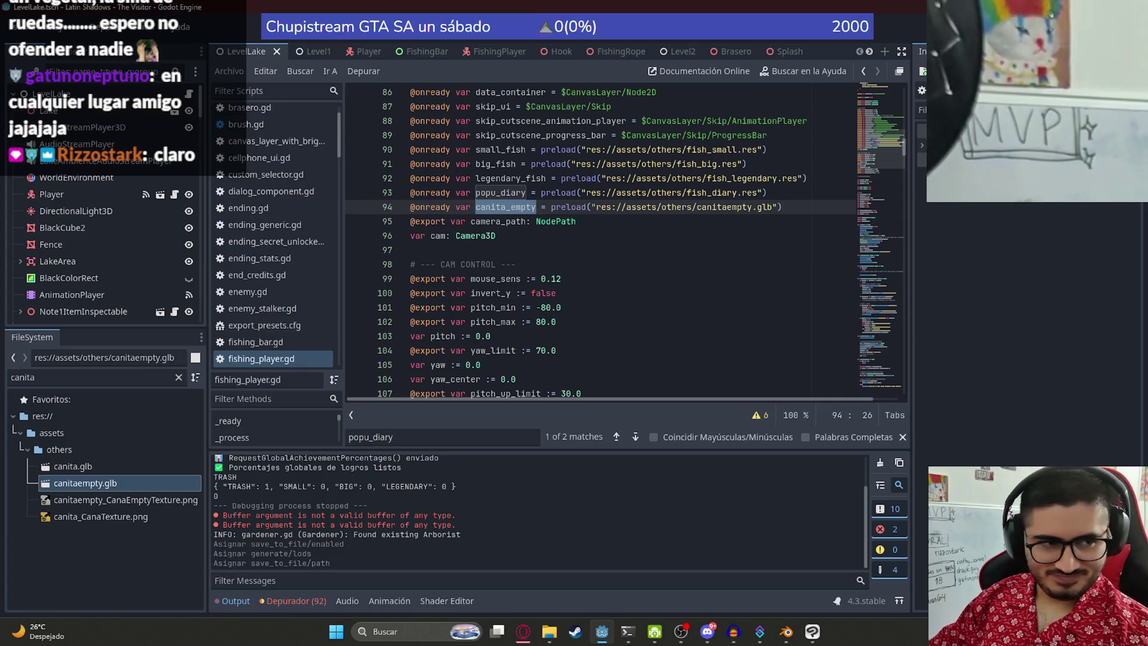
{"action": "key", "text": "alt+Tab"}
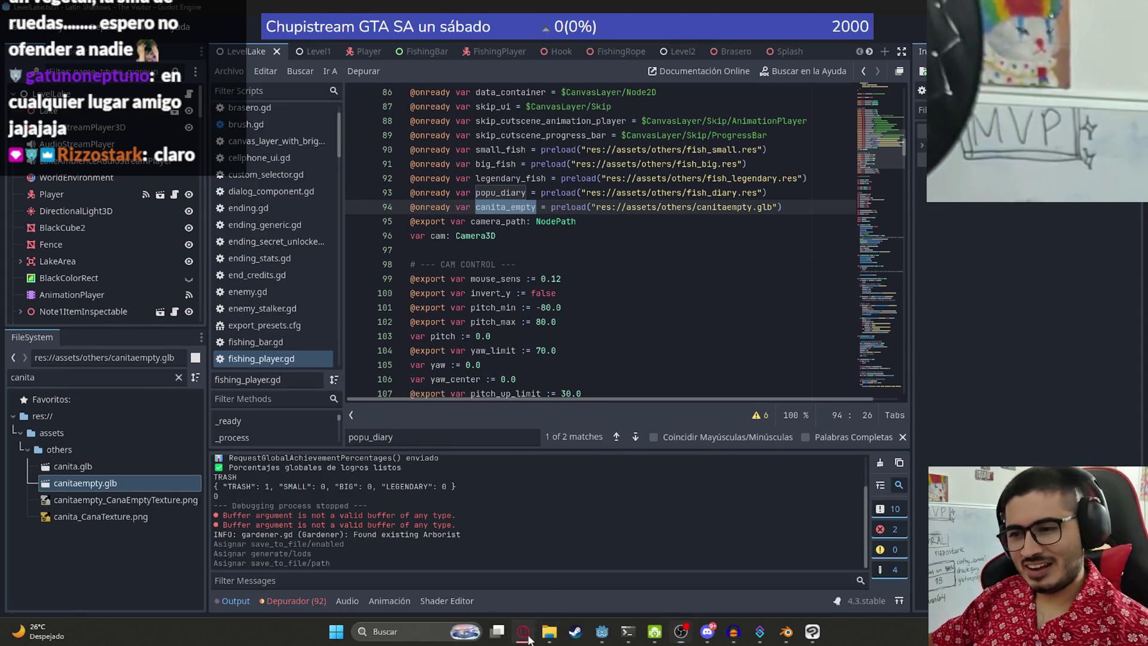
{"action": "left_click", "coordinate": [523, 631]}
{"action": "key", "text": "ctrl+t"}
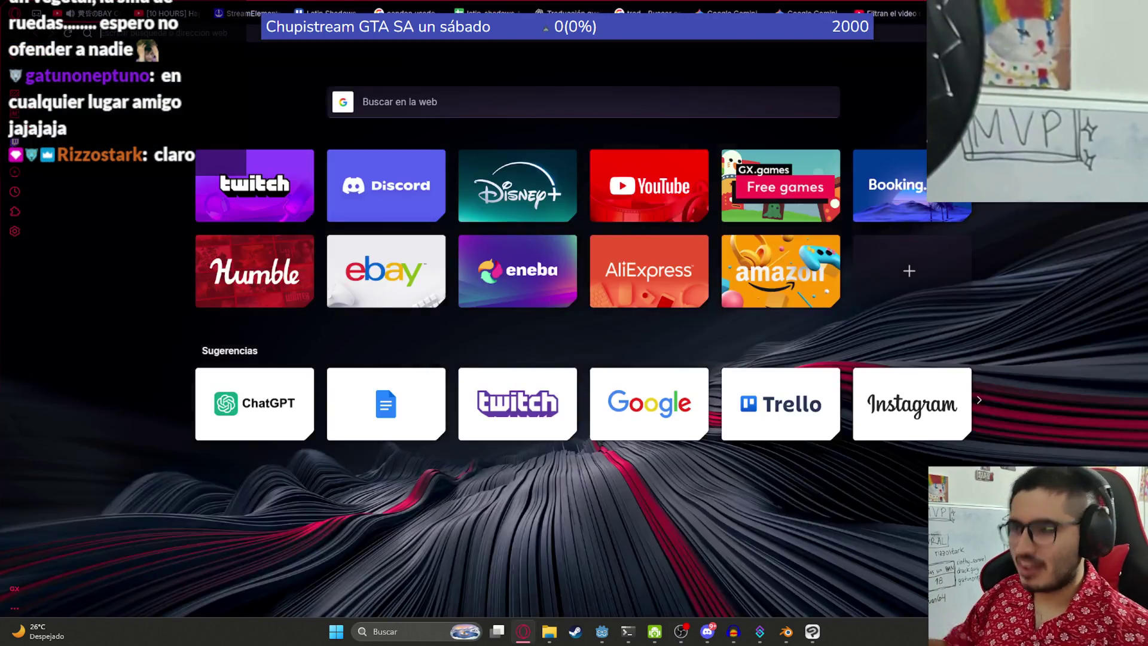
{"action": "type", "text": "encarnacion maps"}
{"action": "key", "text": "Return"}
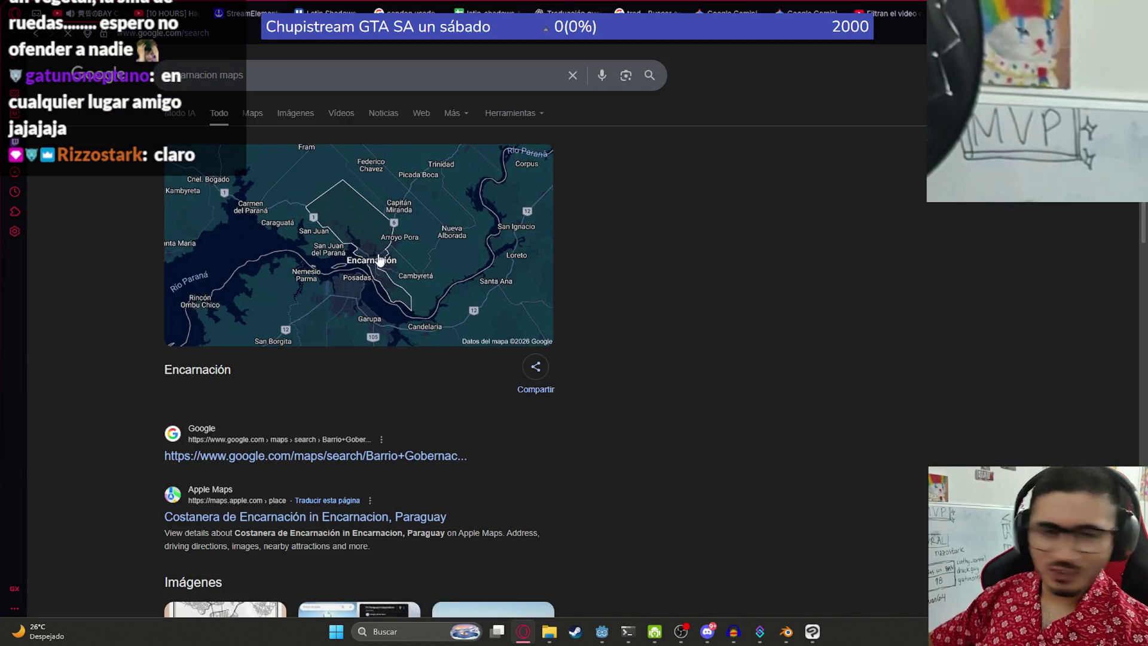
{"action": "left_click", "coordinate": [386, 261]}
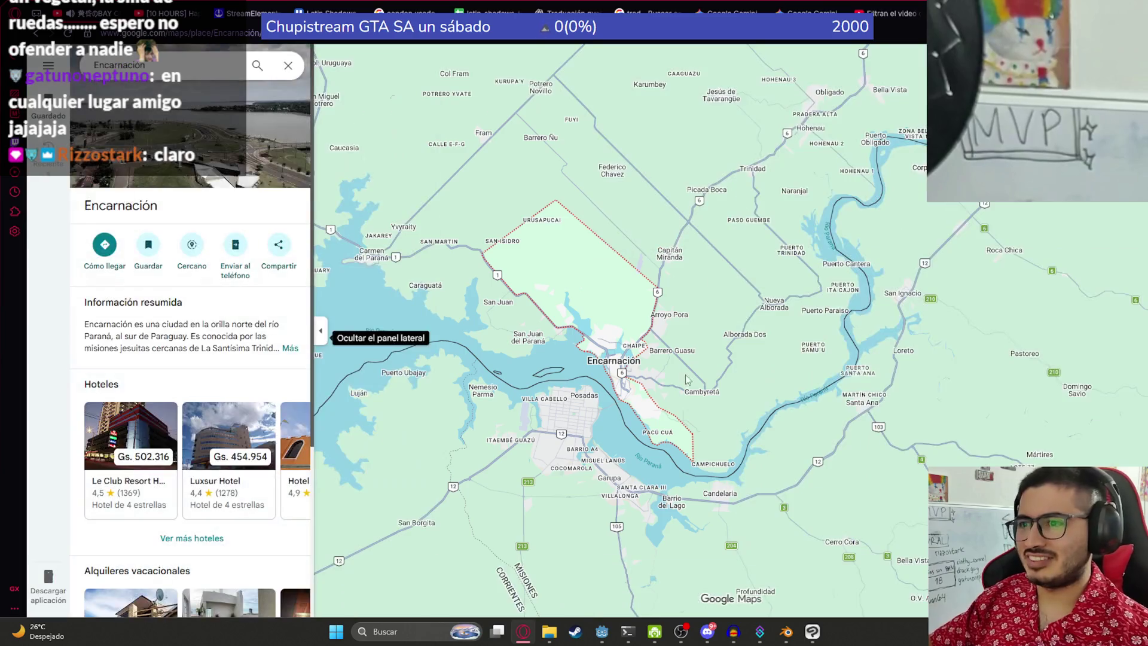
Step: Pan and zoom the map around Encarnación to show Posadas across the river, then bring Streamer.bot forward
{"action": "scroll", "coordinate": [612, 370], "scroll_direction": "up", "scroll_amount": 5}
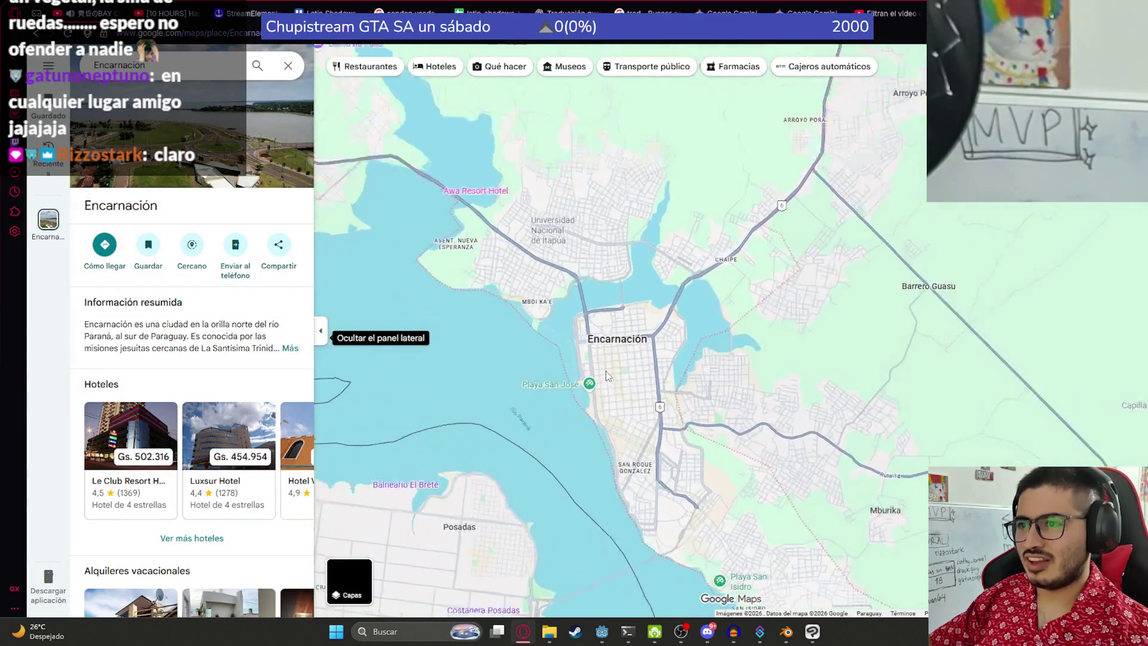
{"action": "left_click_drag", "start_coordinate": [497, 309], "coordinate": [621, 419]}
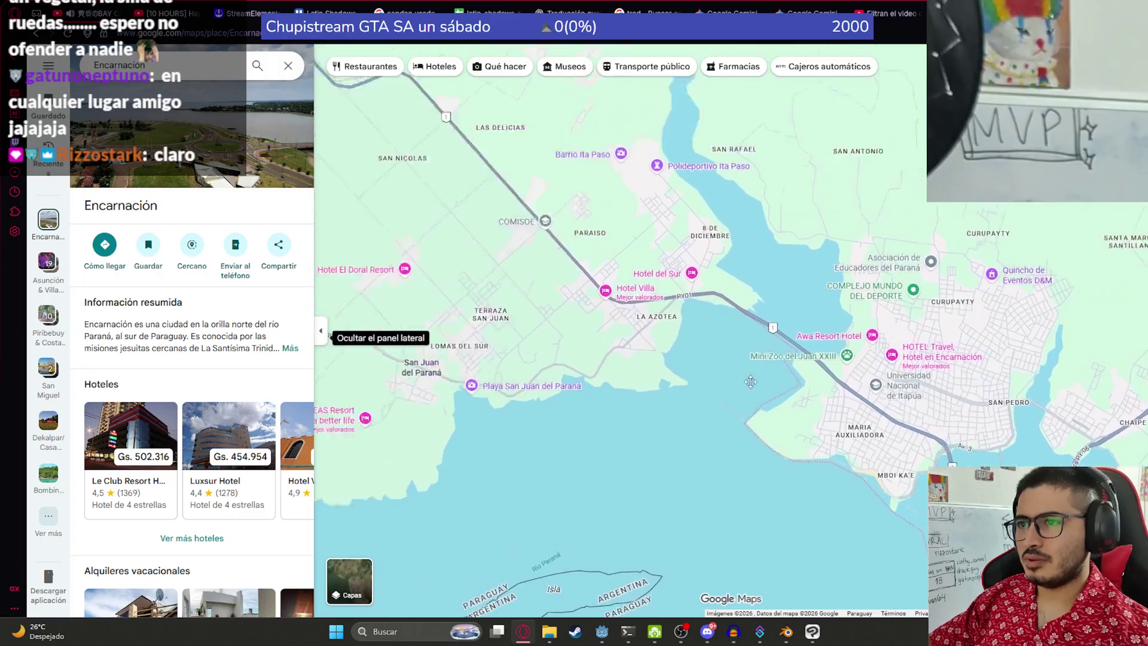
{"action": "left_click_drag", "start_coordinate": [460, 251], "coordinate": [398, 212]}
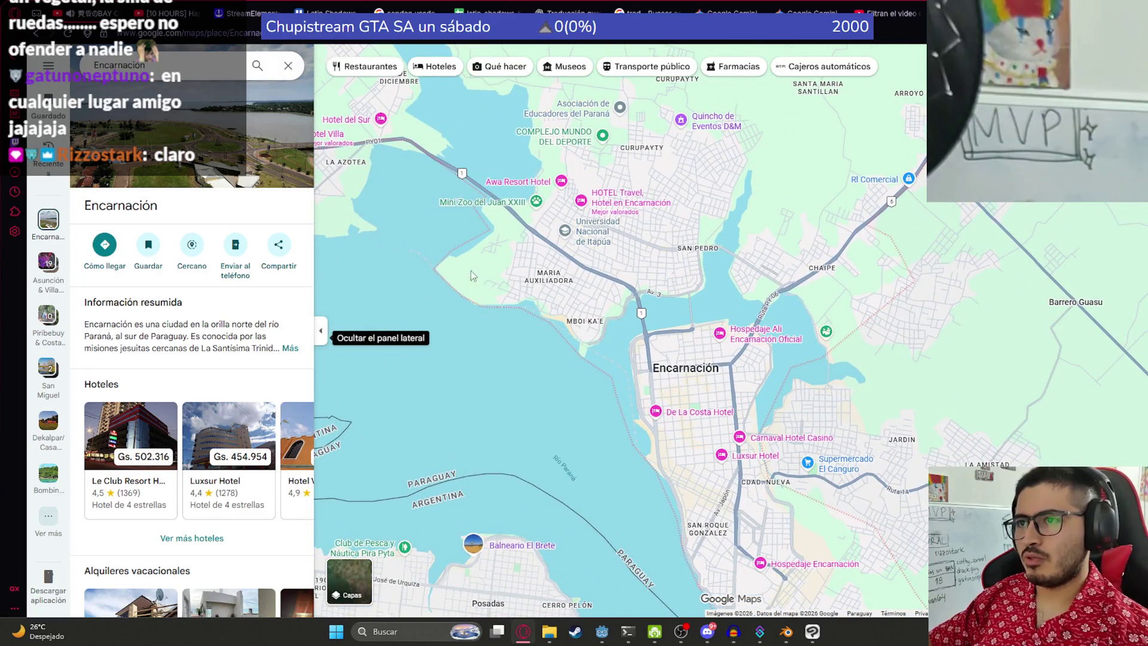
{"action": "mouse_move", "coordinate": [597, 213]}
{"action": "left_mouse_down"}
{"action": "mouse_move", "coordinate": [537, 317]}
{"action": "mouse_move", "coordinate": [573, 316]}
{"action": "mouse_move", "coordinate": [569, 207]}
{"action": "left_mouse_up"}
{"action": "scroll", "coordinate": [683, 350], "scroll_direction": "down", "scroll_amount": 2}
{"action": "mouse_move", "coordinate": [649, 324]}
{"action": "left_mouse_down"}
{"action": "mouse_move", "coordinate": [755, 405]}
{"action": "mouse_move", "coordinate": [735, 526]}
{"action": "left_mouse_up"}
{"action": "mouse_move", "coordinate": [535, 405]}
{"action": "left_mouse_down"}
{"action": "mouse_move", "coordinate": [965, 406]}
{"action": "mouse_move", "coordinate": [692, 261]}
{"action": "mouse_move", "coordinate": [598, 192]}
{"action": "mouse_move", "coordinate": [574, 236]}
{"action": "mouse_move", "coordinate": [543, 248]}
{"action": "mouse_move", "coordinate": [559, 238]}
{"action": "mouse_move", "coordinate": [554, 380]}
{"action": "mouse_move", "coordinate": [558, 240]}
{"action": "mouse_move", "coordinate": [598, 368]}
{"action": "left_mouse_up"}
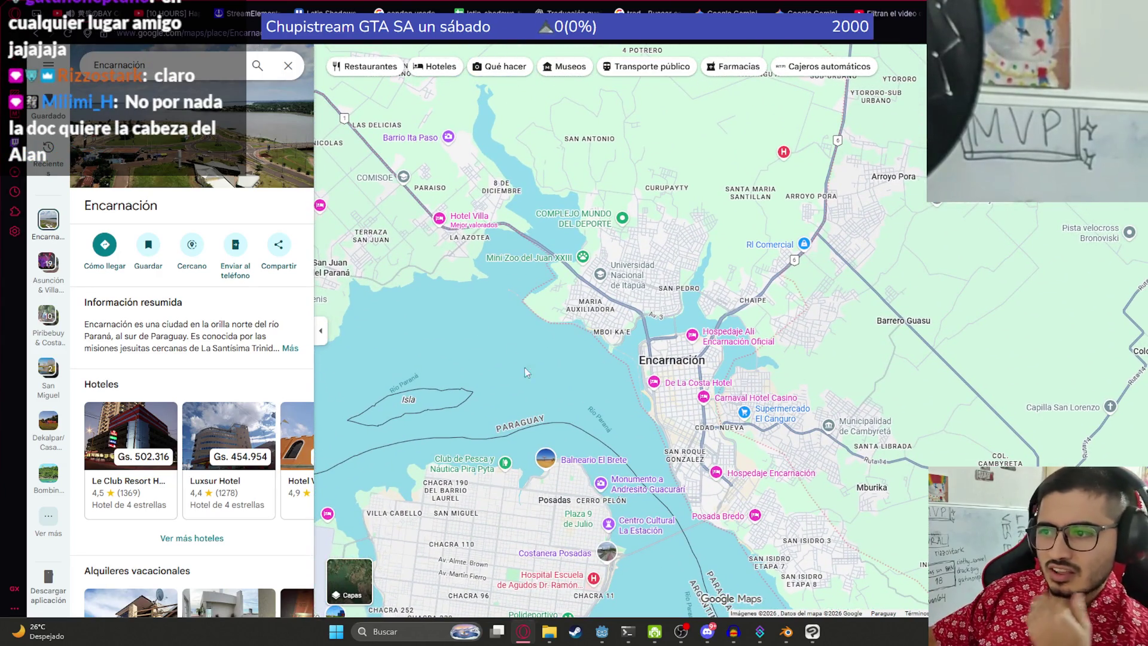
{"action": "left_click_drag", "start_coordinate": [518, 284], "coordinate": [574, 319]}
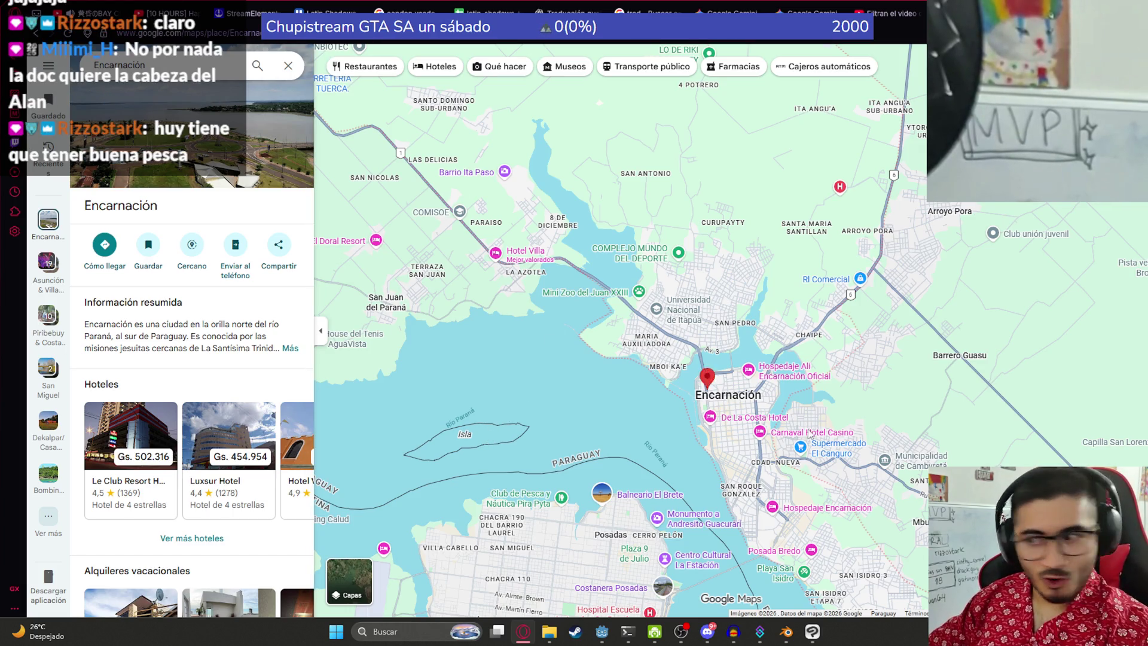
{"action": "left_click", "coordinate": [759, 632]}
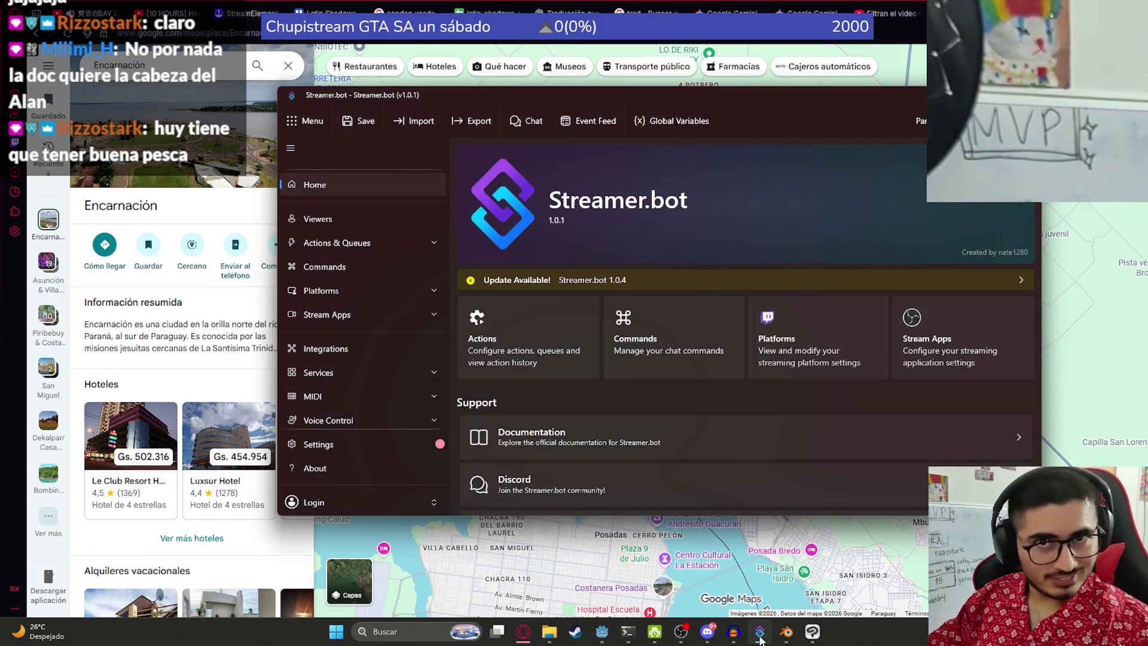
{"action": "mouse_move", "coordinate": [759, 625]}
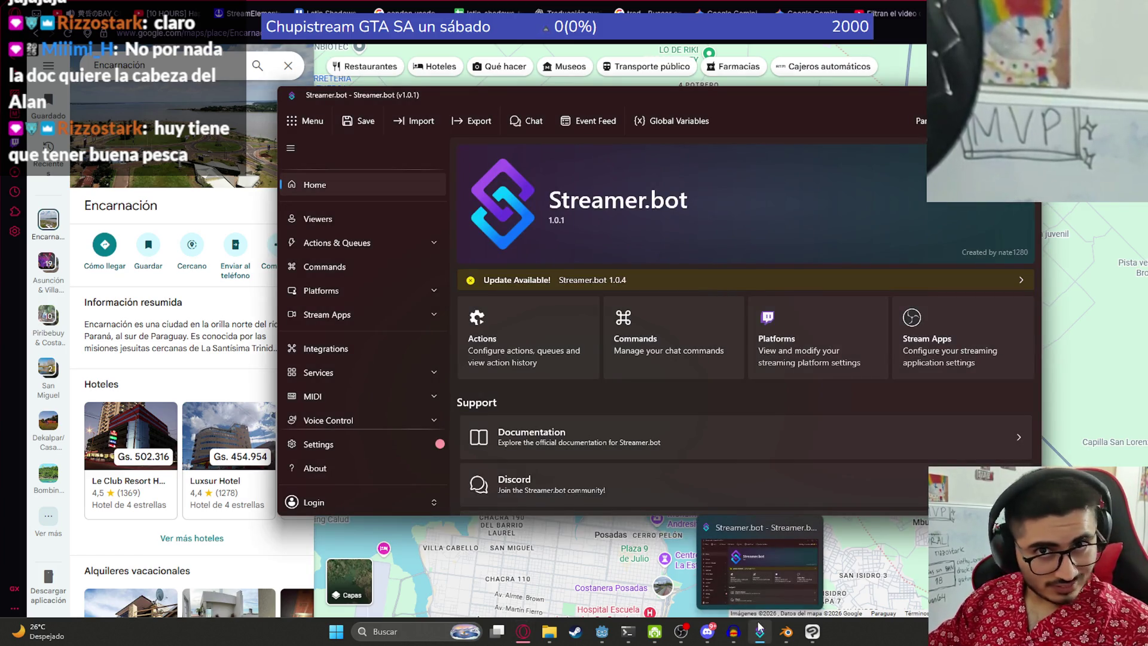
{"action": "key", "text": "alt+Tab"}
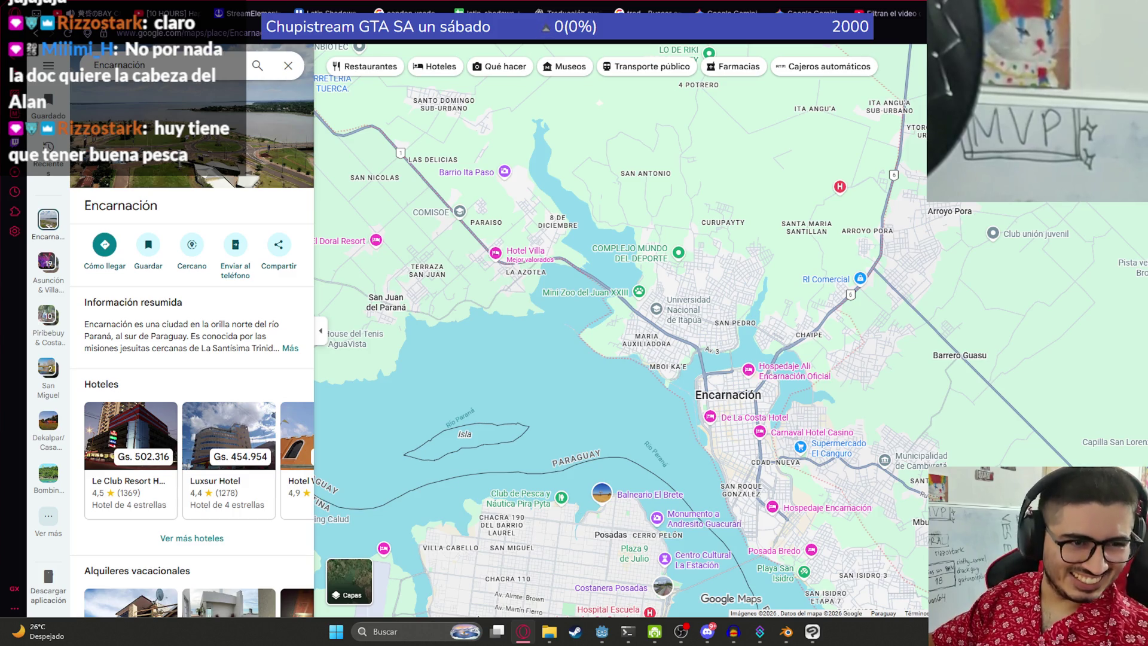
{"action": "mouse_move", "coordinate": [709, 469]}
{"action": "left_mouse_down"}
{"action": "mouse_move", "coordinate": [539, 156]}
{"action": "mouse_move", "coordinate": [568, 275]}
{"action": "mouse_move", "coordinate": [580, 282]}
{"action": "left_mouse_up"}
Step: Open Encarnación's gallery and view the aerial tower, bus terminal, brick ruins and night promenade photos
{"action": "left_click", "coordinate": [172, 143]}
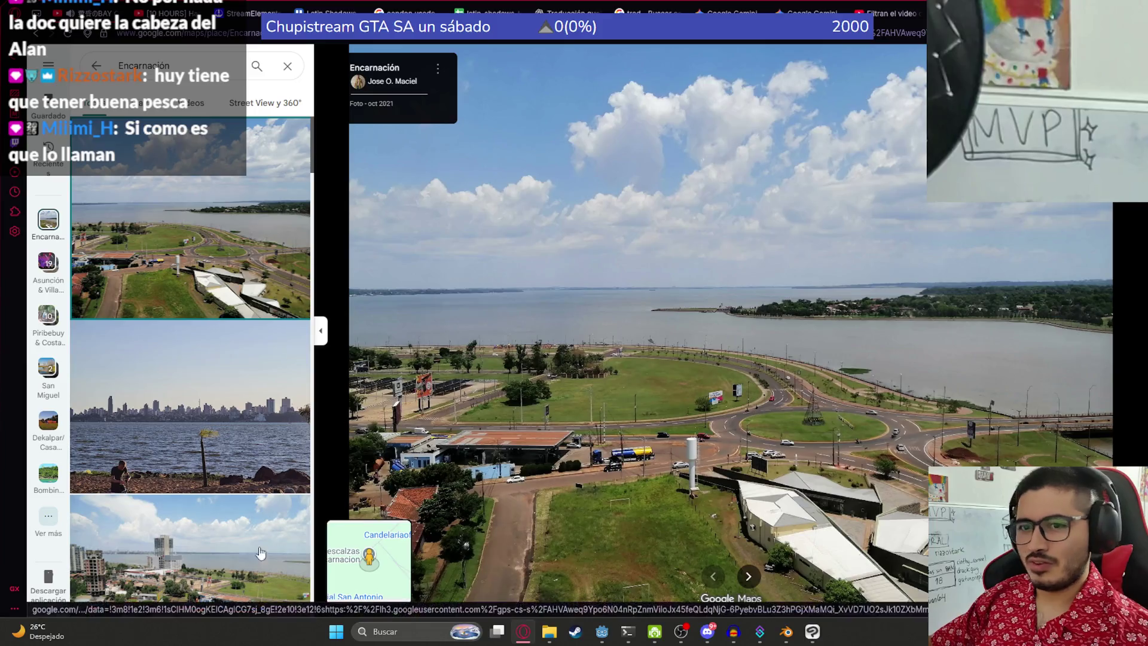
{"action": "left_click", "coordinate": [191, 505]}
{"action": "scroll", "coordinate": [194, 458], "scroll_direction": "down", "scroll_amount": 3}
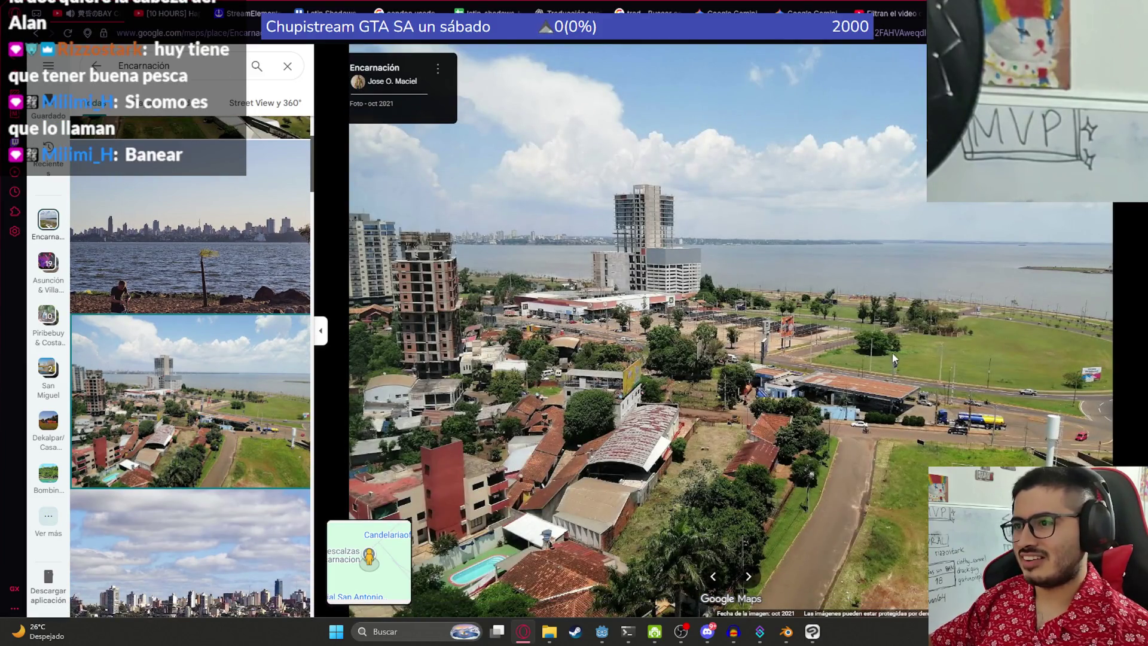
{"action": "key", "text": "Right"}
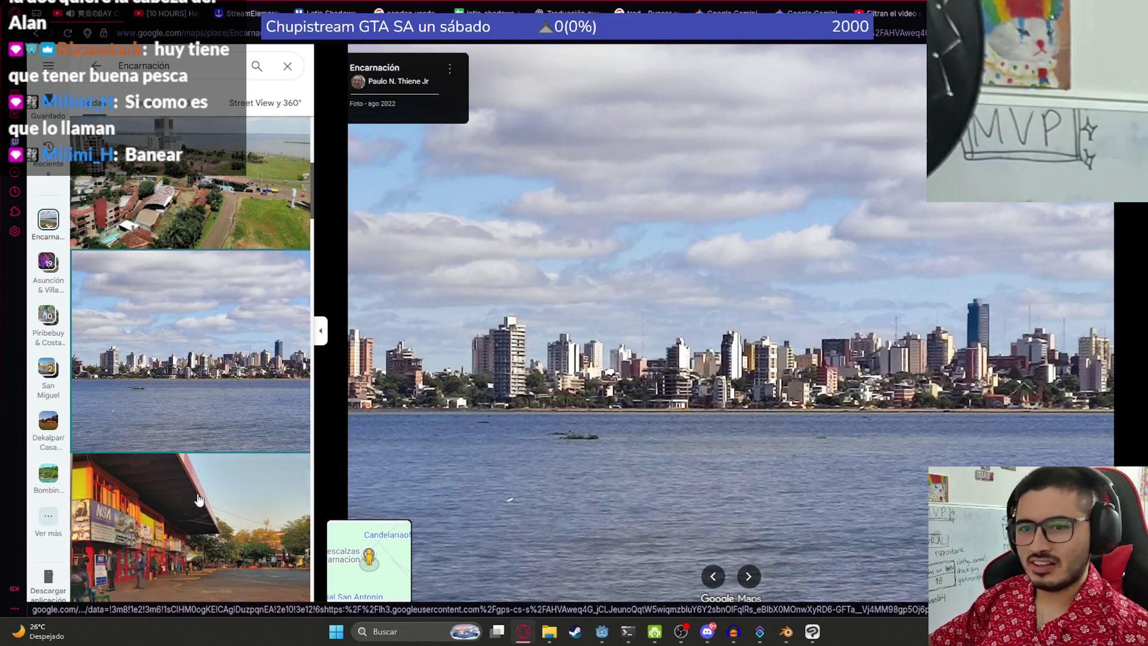
{"action": "left_click", "coordinate": [230, 491]}
{"action": "left_click", "coordinate": [215, 485]}
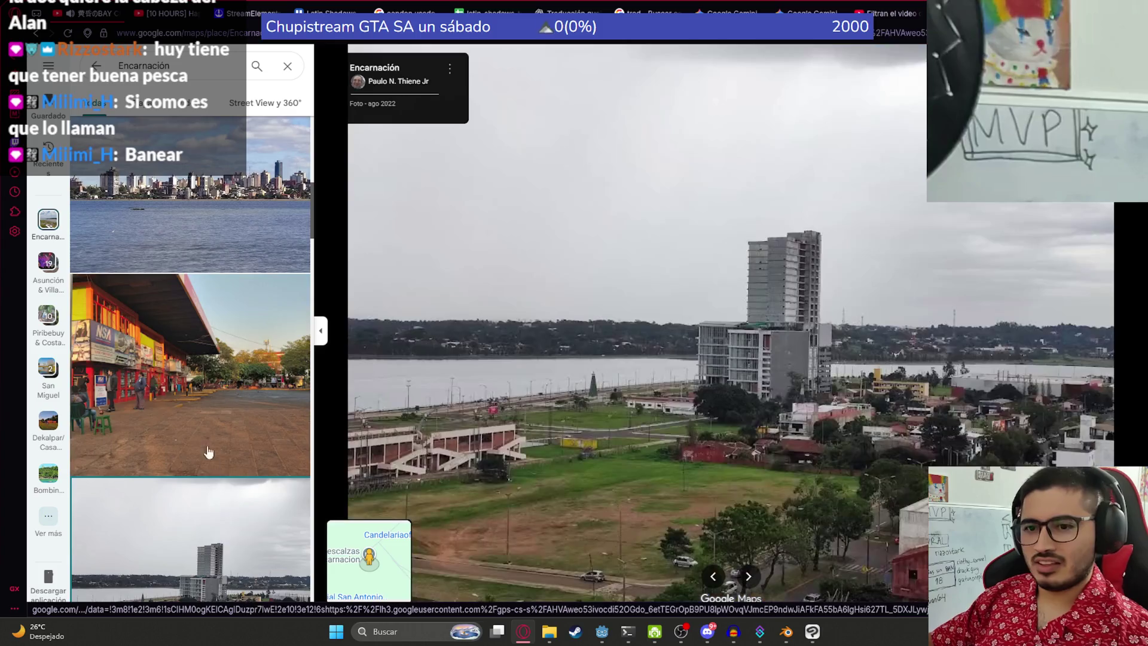
{"action": "left_click", "coordinate": [248, 495]}
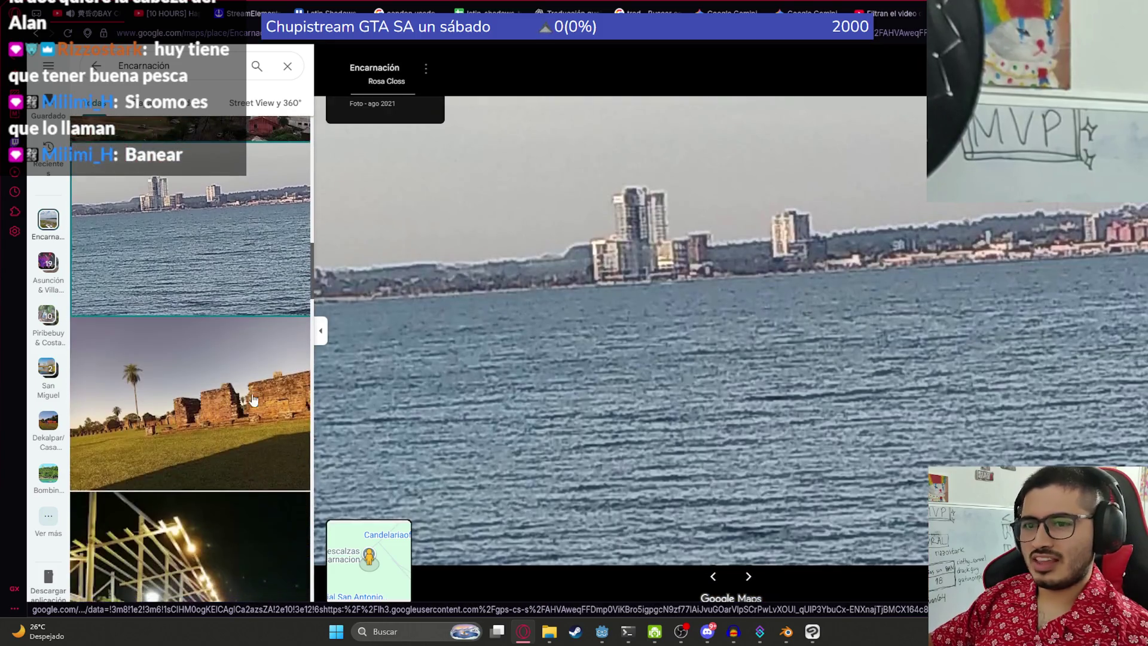
{"action": "left_click", "coordinate": [223, 464]}
{"action": "left_click", "coordinate": [214, 542]}
Step: Continue through the bridge, yellow spiral lighthouse and night skyline photos to the beach sunset photo
{"action": "left_click", "coordinate": [176, 551]}
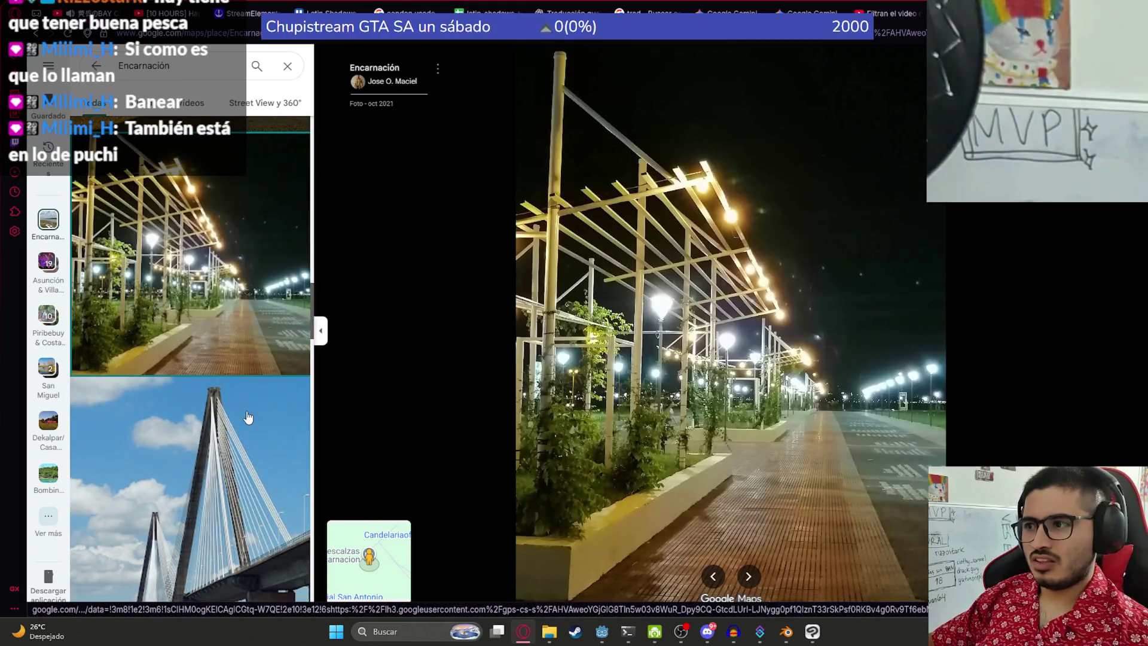
{"action": "left_click", "coordinate": [233, 406]}
{"action": "scroll", "coordinate": [198, 407], "scroll_direction": "down", "scroll_amount": 5}
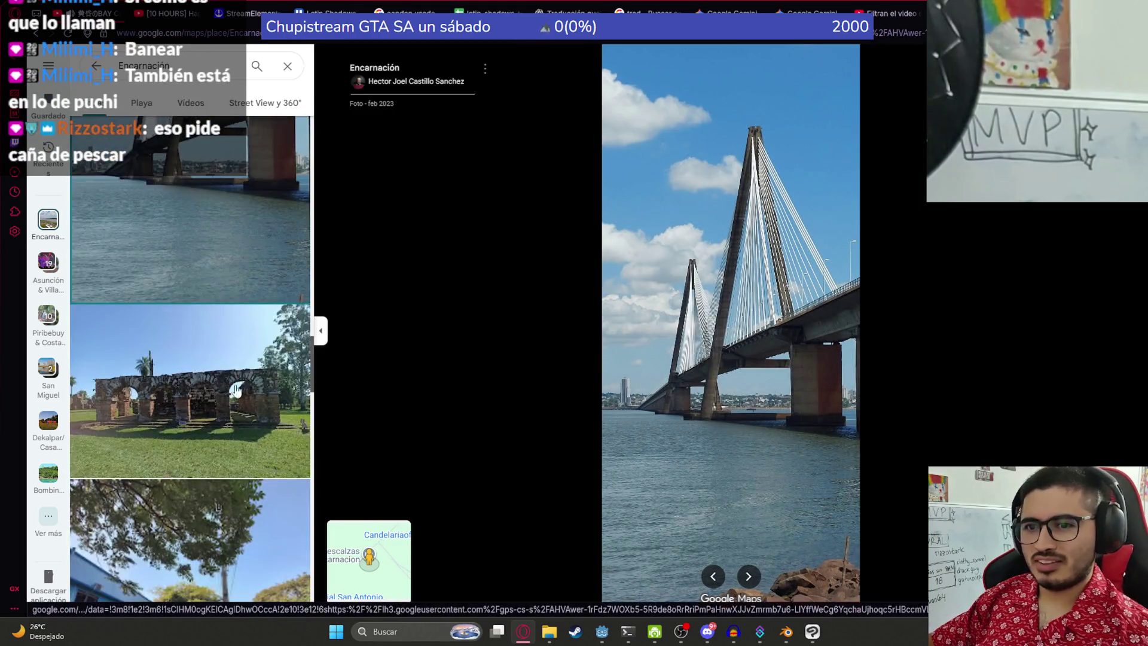
{"action": "scroll", "coordinate": [201, 408], "scroll_direction": "down", "scroll_amount": 4}
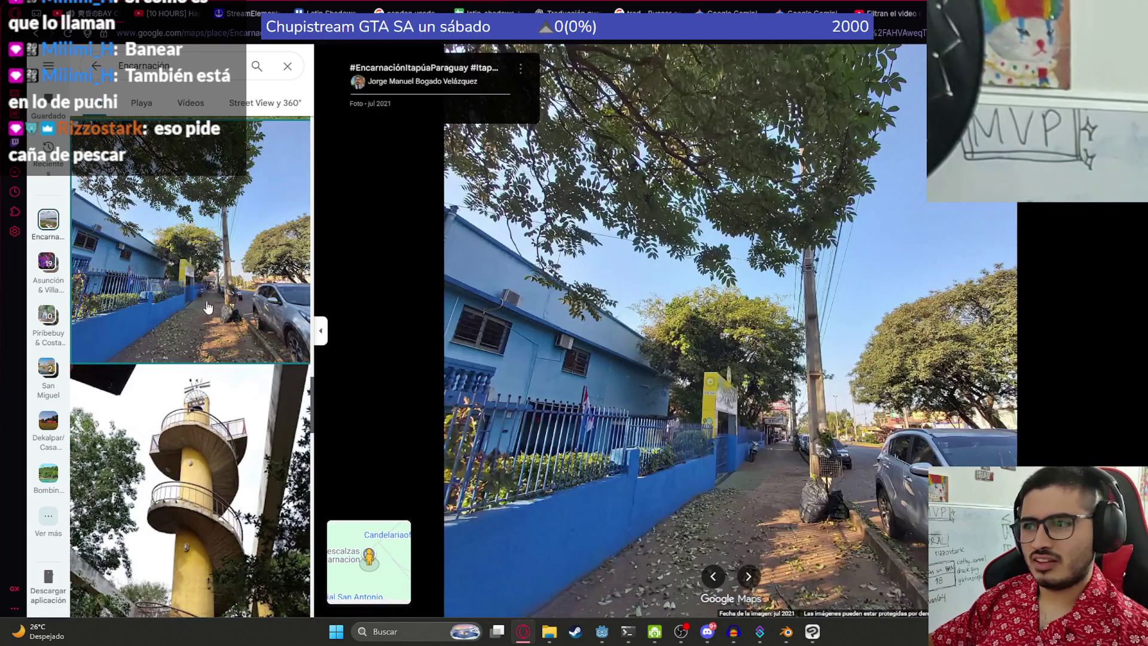
{"action": "left_click", "coordinate": [246, 479]}
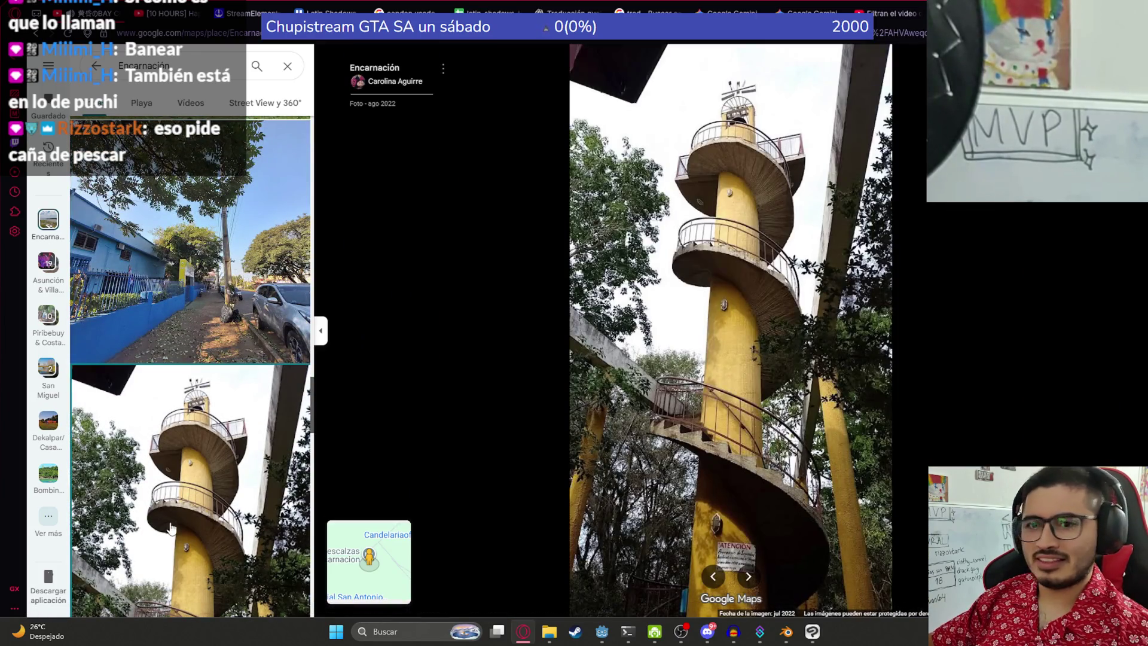
{"action": "scroll", "coordinate": [179, 480], "scroll_direction": "down", "scroll_amount": 5}
{"action": "scroll", "coordinate": [154, 481], "scroll_direction": "up", "scroll_amount": 3}
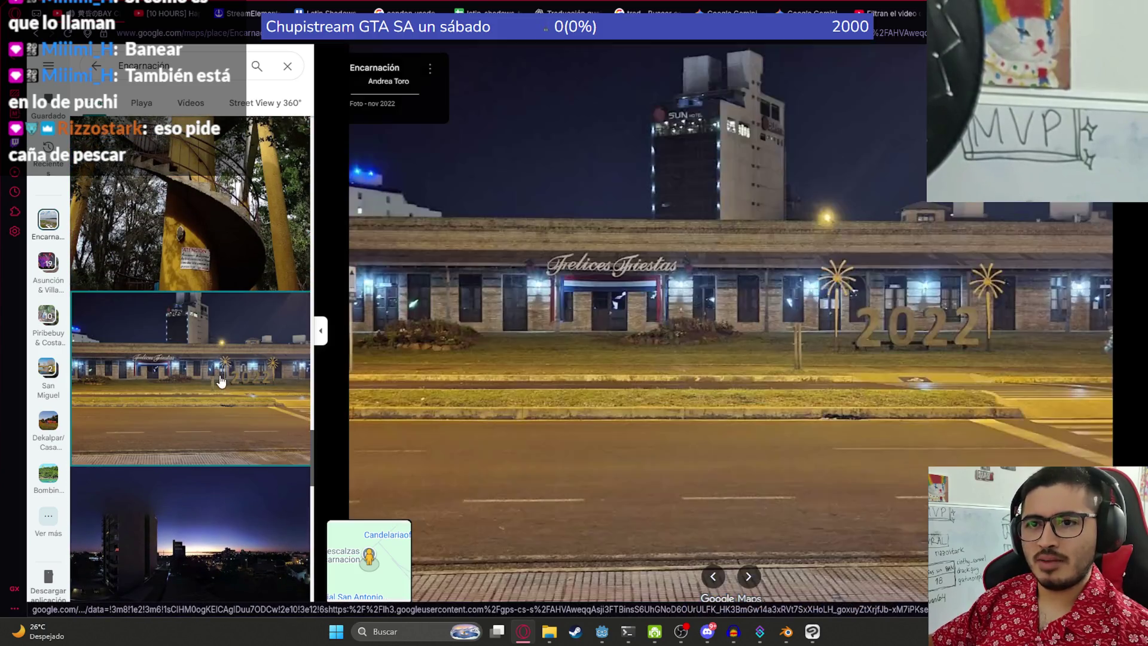
{"action": "left_click", "coordinate": [221, 499]}
{"action": "scroll", "coordinate": [221, 500], "scroll_direction": "down", "scroll_amount": 5}
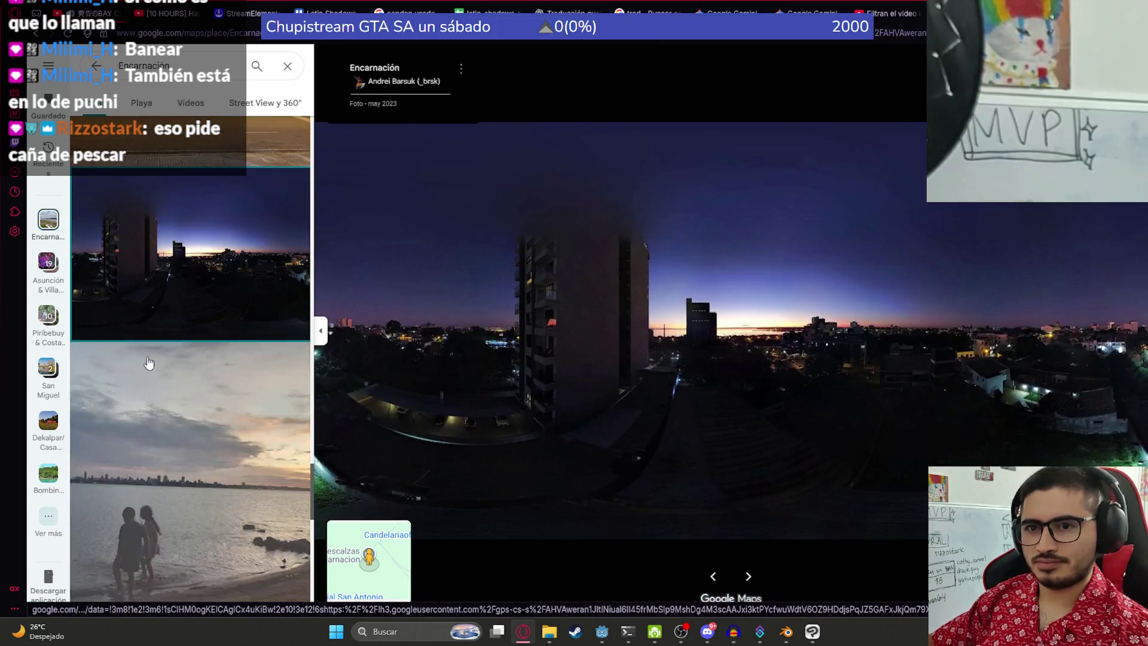
{"action": "left_click", "coordinate": [148, 364]}
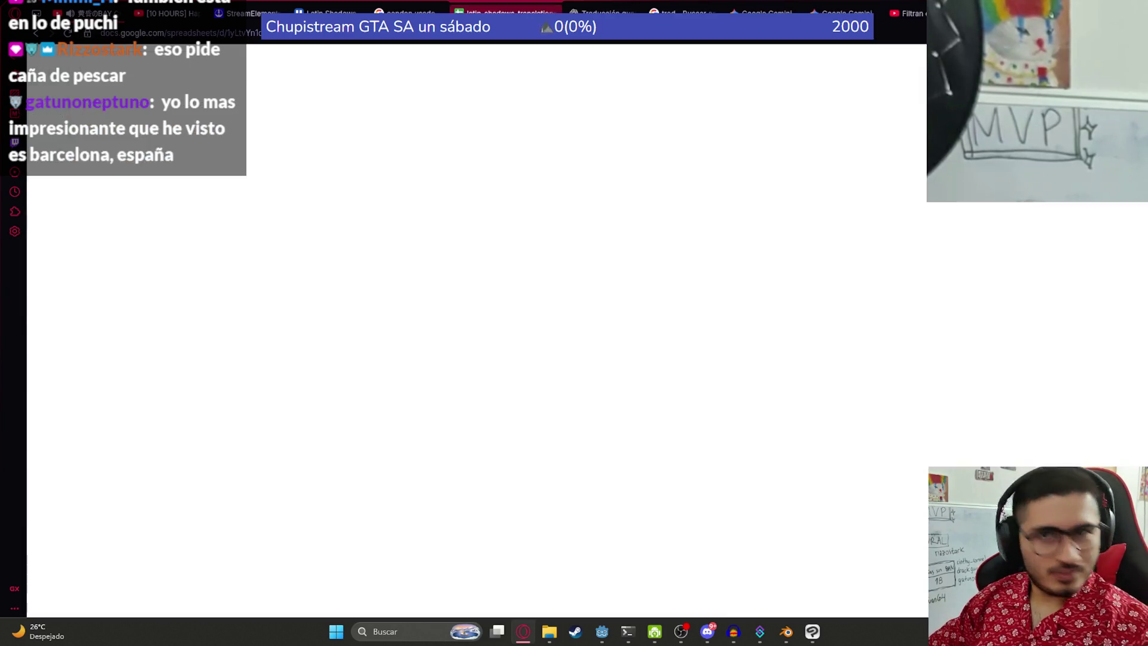
{"action": "left_click", "coordinate": [509, 9]}
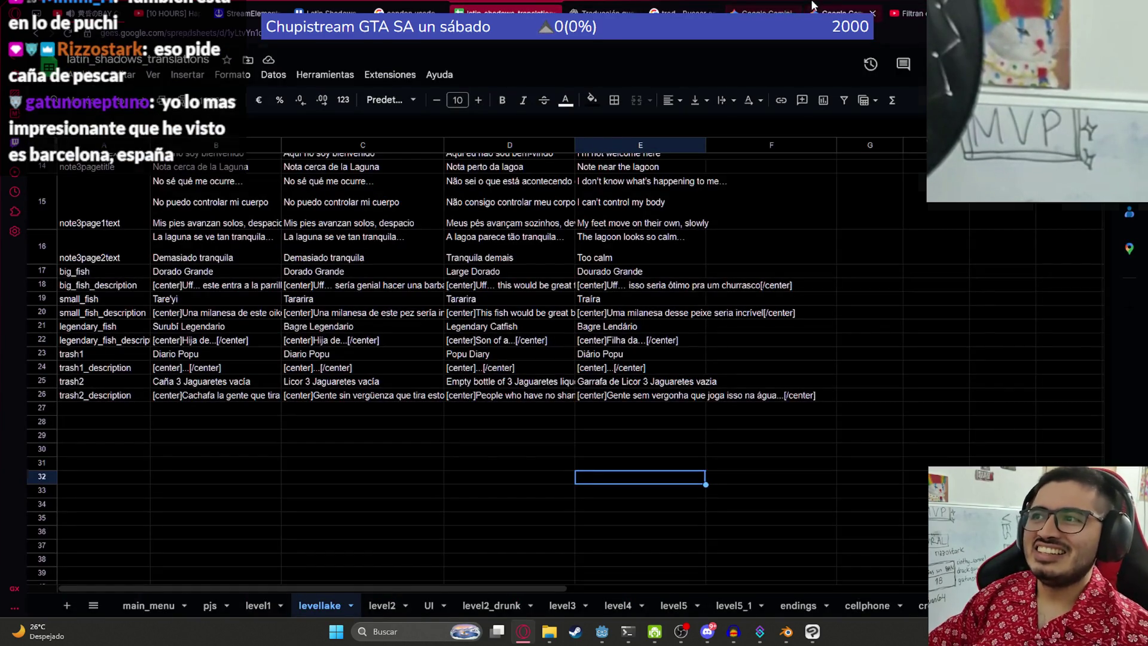
{"action": "left_click", "coordinate": [860, 12]}
{"action": "key", "text": "ctrl+shift+Tab"}
{"action": "key", "text": "ctrl+shift+Tab"}
{"action": "key", "text": "ctrl+9"}
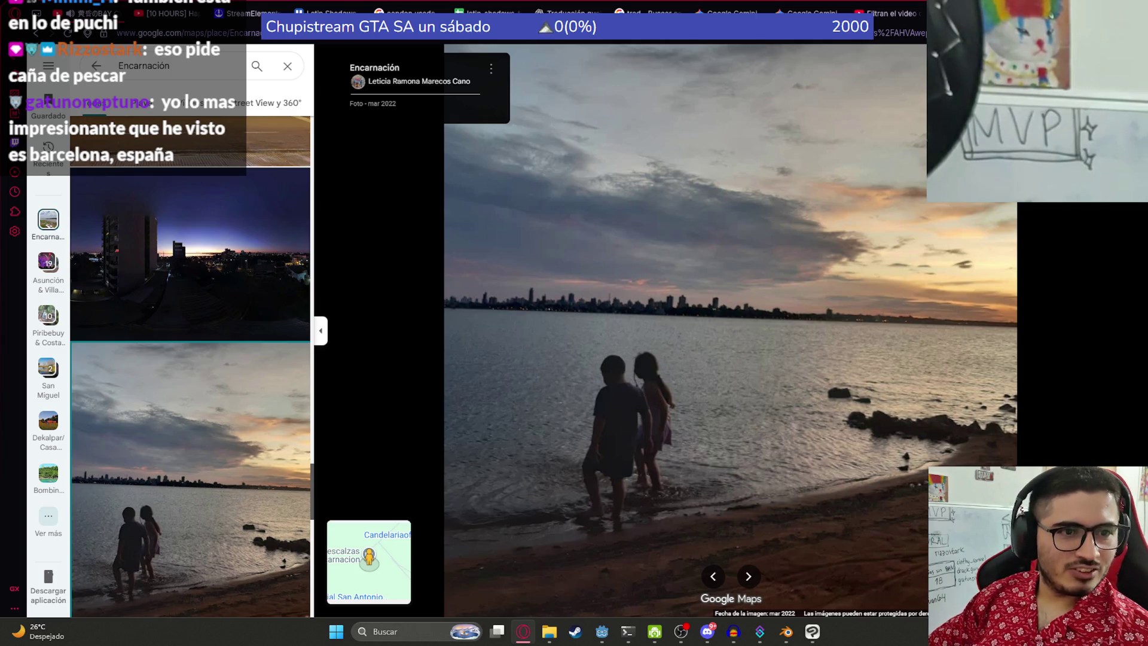
Step: View the church plaza, roundabout and bridge photos in the Encarnación gallery
{"action": "scroll", "coordinate": [227, 412], "scroll_direction": "down", "scroll_amount": 3}
{"action": "left_click", "coordinate": [227, 413]}
{"action": "scroll", "coordinate": [227, 413], "scroll_direction": "down", "scroll_amount": 5}
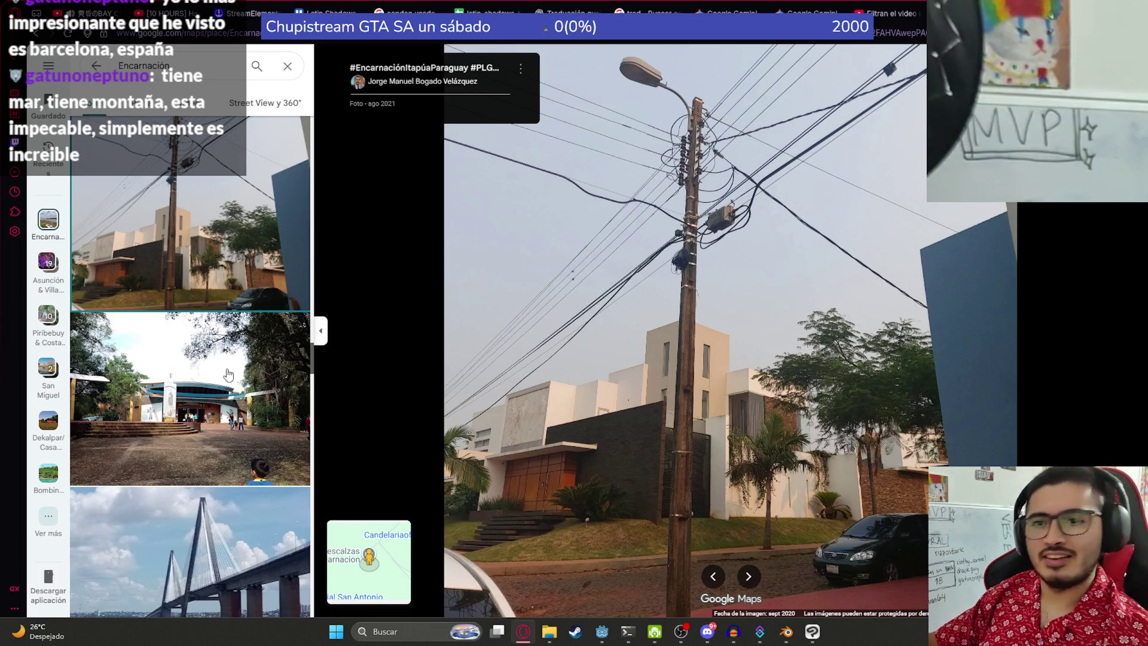
{"action": "left_click", "coordinate": [161, 333]}
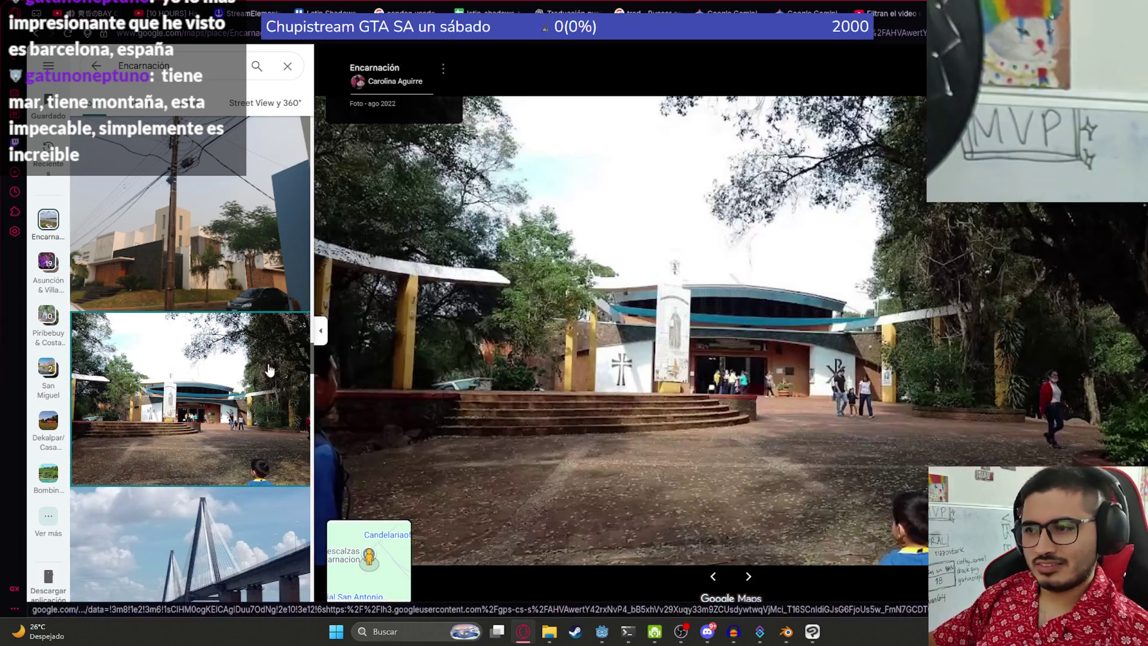
{"action": "scroll", "coordinate": [216, 350], "scroll_direction": "down", "scroll_amount": 3}
{"action": "left_click", "coordinate": [217, 383]}
{"action": "left_click", "coordinate": [233, 412]}
{"action": "left_click", "coordinate": [168, 472]}
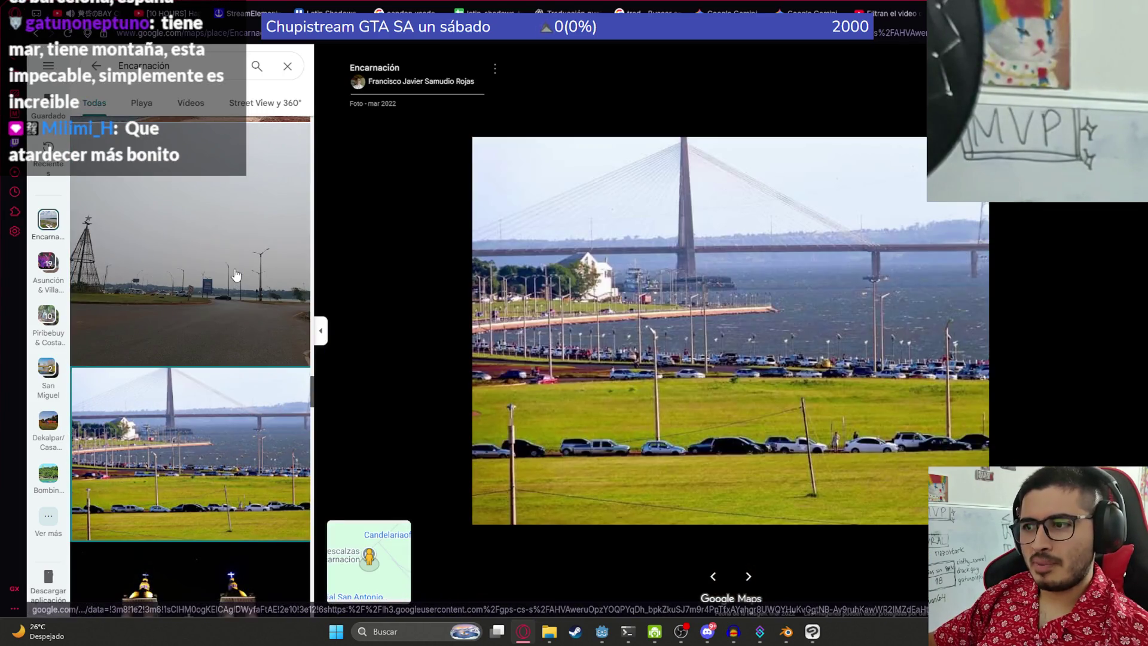
{"action": "left_click", "coordinate": [211, 316]}
{"action": "left_click", "coordinate": [181, 465]}
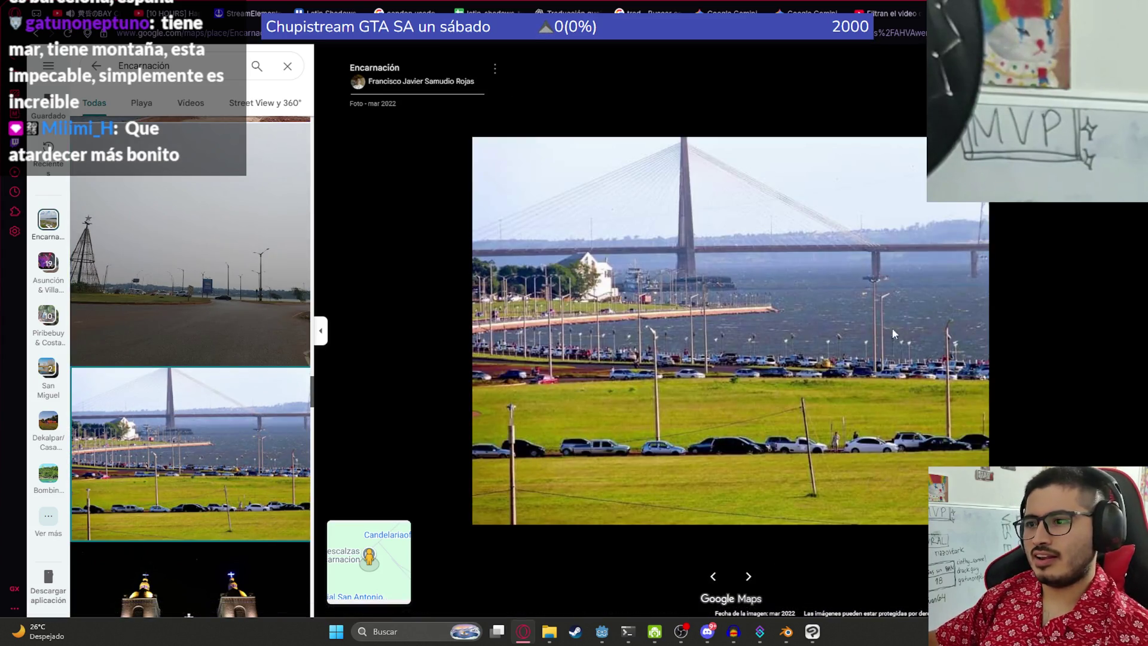
Step: Browse the night church, Playa San José, hotel aerial, Athletic Football Club, Torres Bolik and Club de Pesca photos
{"action": "scroll", "coordinate": [190, 472], "scroll_direction": "down", "scroll_amount": 5}
{"action": "left_click", "coordinate": [200, 305]}
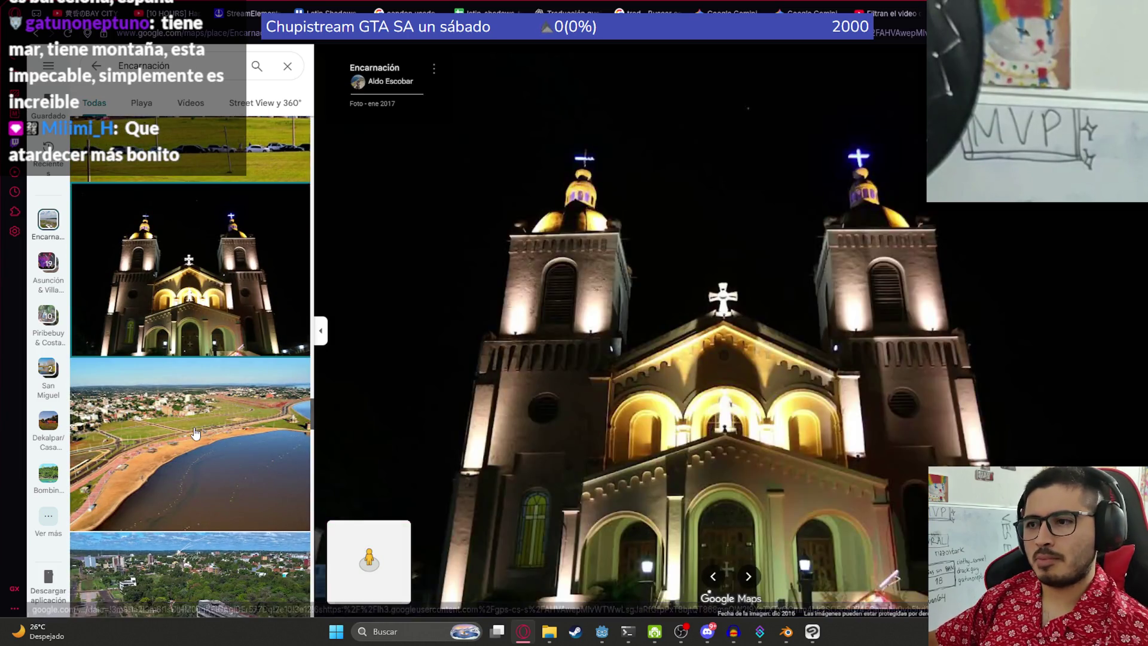
{"action": "left_click", "coordinate": [201, 386]}
{"action": "scroll", "coordinate": [203, 418], "scroll_direction": "down", "scroll_amount": 3}
{"action": "left_click", "coordinate": [203, 418]}
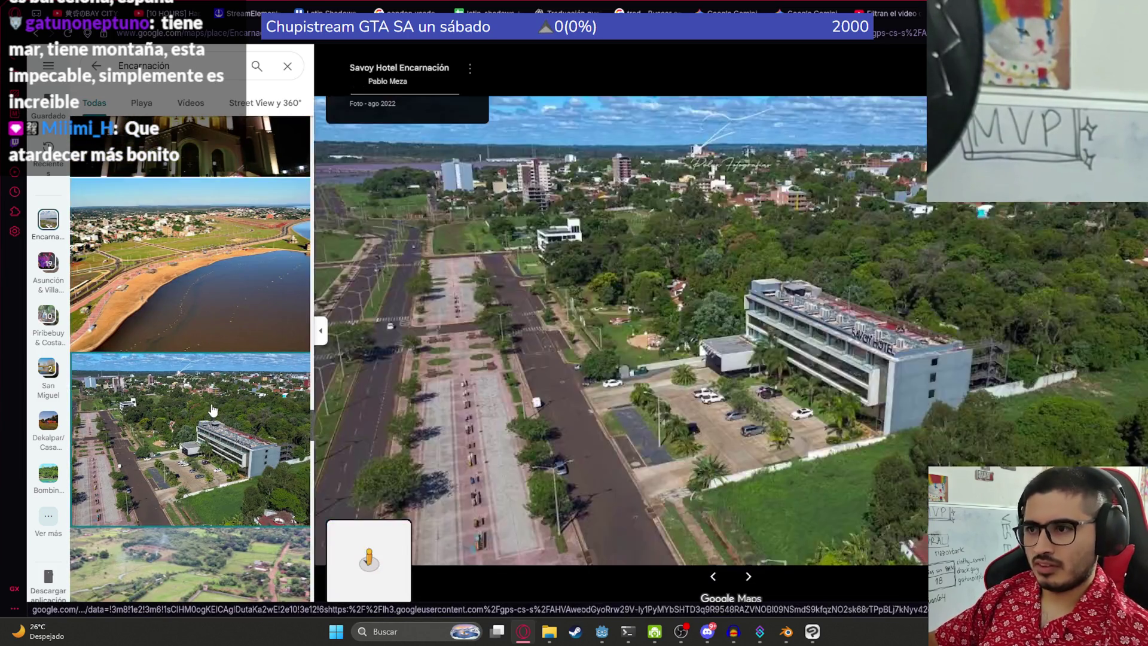
{"action": "scroll", "coordinate": [239, 389], "scroll_direction": "down", "scroll_amount": 3}
{"action": "left_click", "coordinate": [261, 363]}
{"action": "scroll", "coordinate": [261, 362], "scroll_direction": "down", "scroll_amount": 1}
{"action": "scroll", "coordinate": [261, 363], "scroll_direction": "down", "scroll_amount": 3}
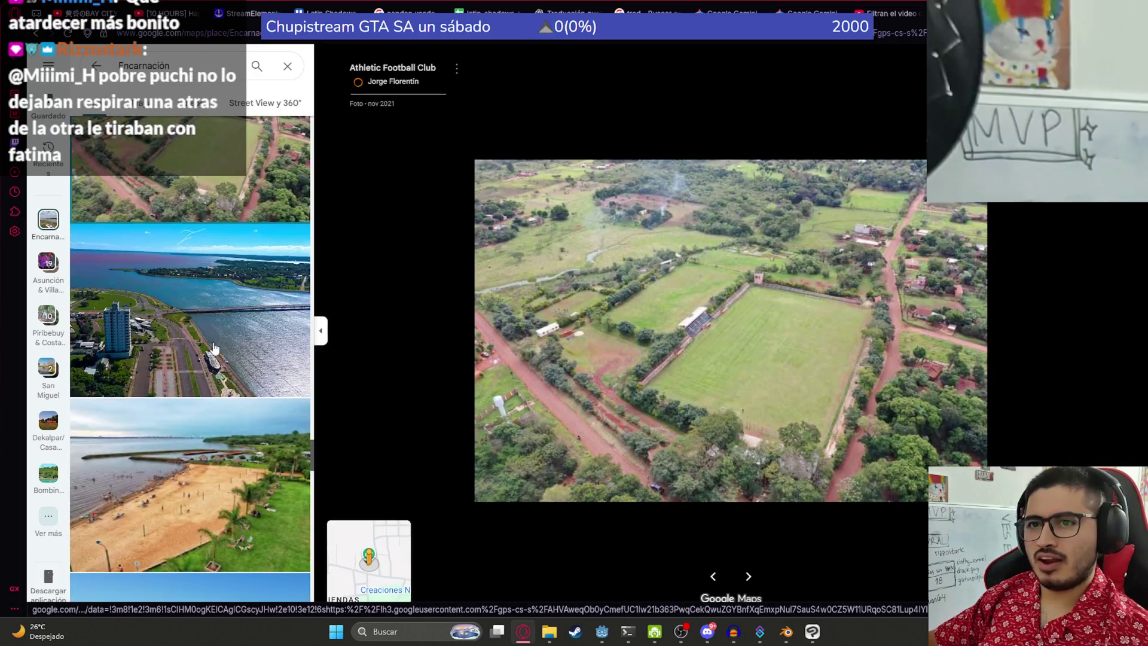
{"action": "left_click", "coordinate": [215, 349]}
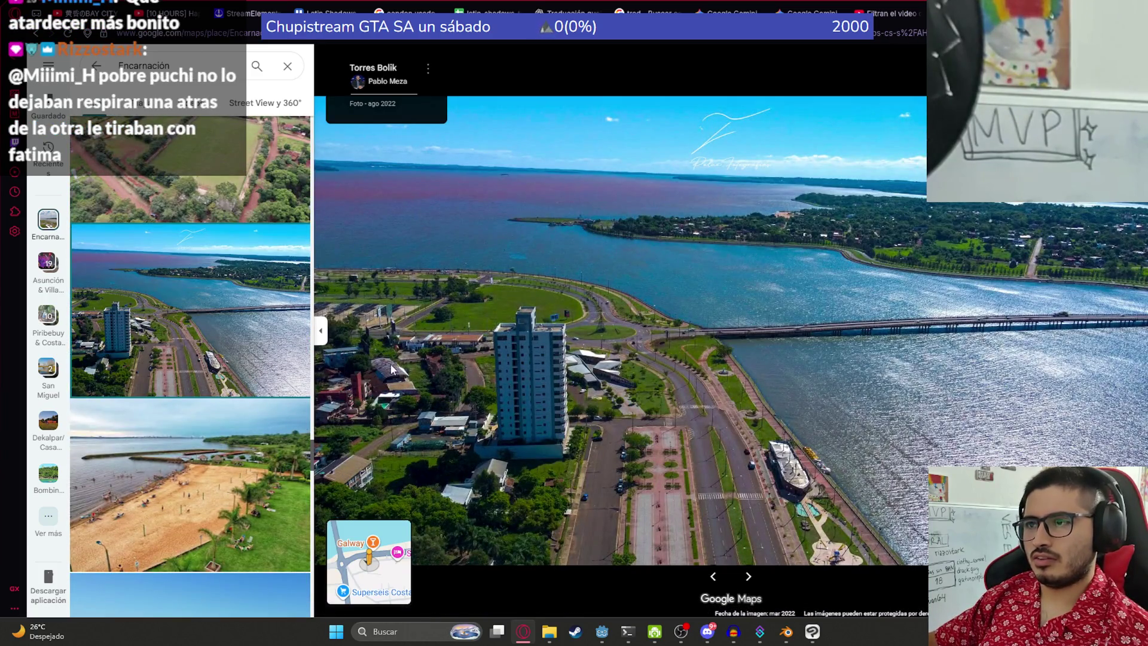
{"action": "left_click", "coordinate": [248, 430]}
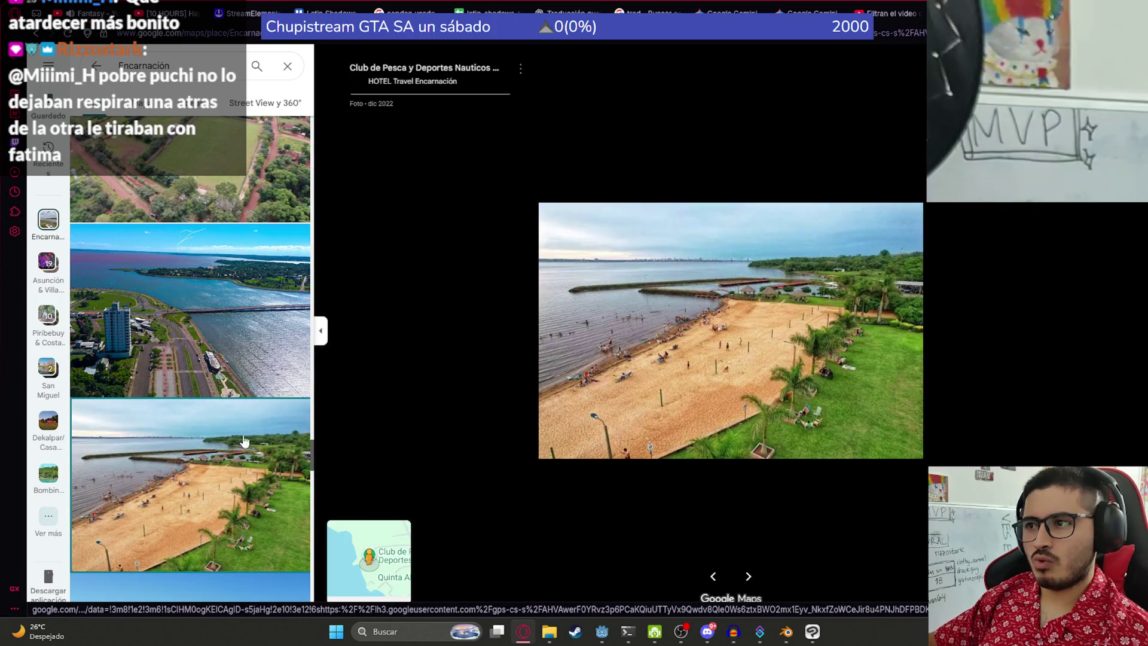
Step: Move past the Portobello restaurant and Costanera aerial shots to the Playa San José aerial photos
{"action": "scroll", "coordinate": [249, 431], "scroll_direction": "down", "scroll_amount": 1}
{"action": "left_click", "coordinate": [233, 358]}
{"action": "scroll", "coordinate": [233, 358], "scroll_direction": "down", "scroll_amount": 2}
{"action": "left_click", "coordinate": [203, 458]}
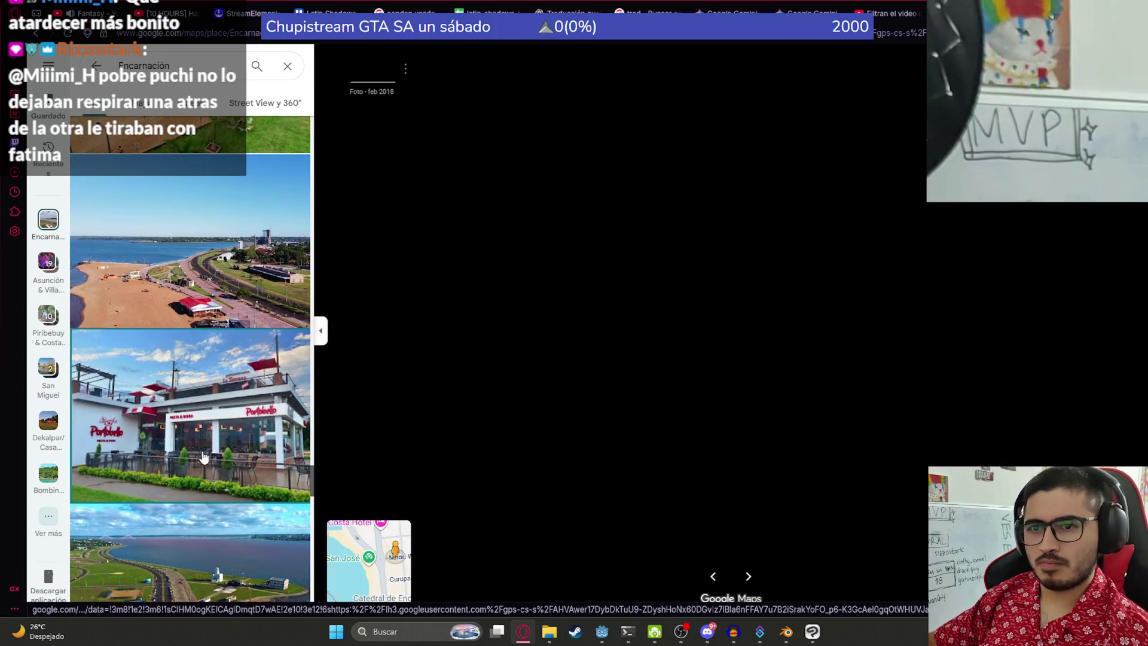
{"action": "scroll", "coordinate": [203, 457], "scroll_direction": "down", "scroll_amount": 2}
{"action": "left_click", "coordinate": [203, 457]}
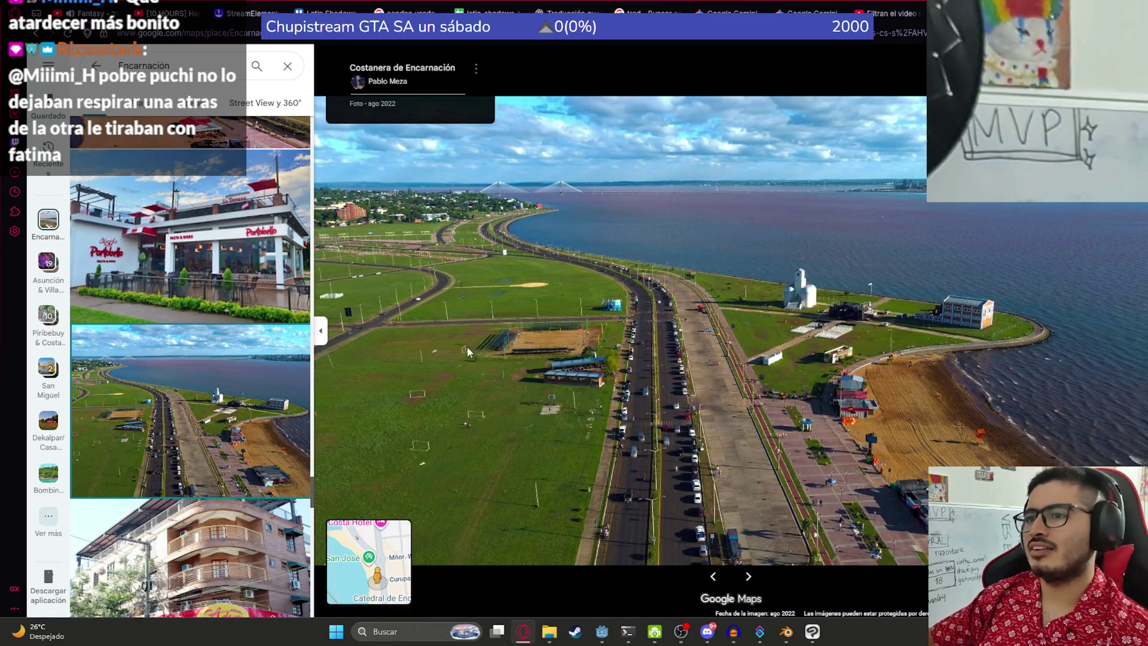
{"action": "scroll", "coordinate": [192, 333], "scroll_direction": "down", "scroll_amount": 5}
{"action": "scroll", "coordinate": [191, 333], "scroll_direction": "down", "scroll_amount": 10}
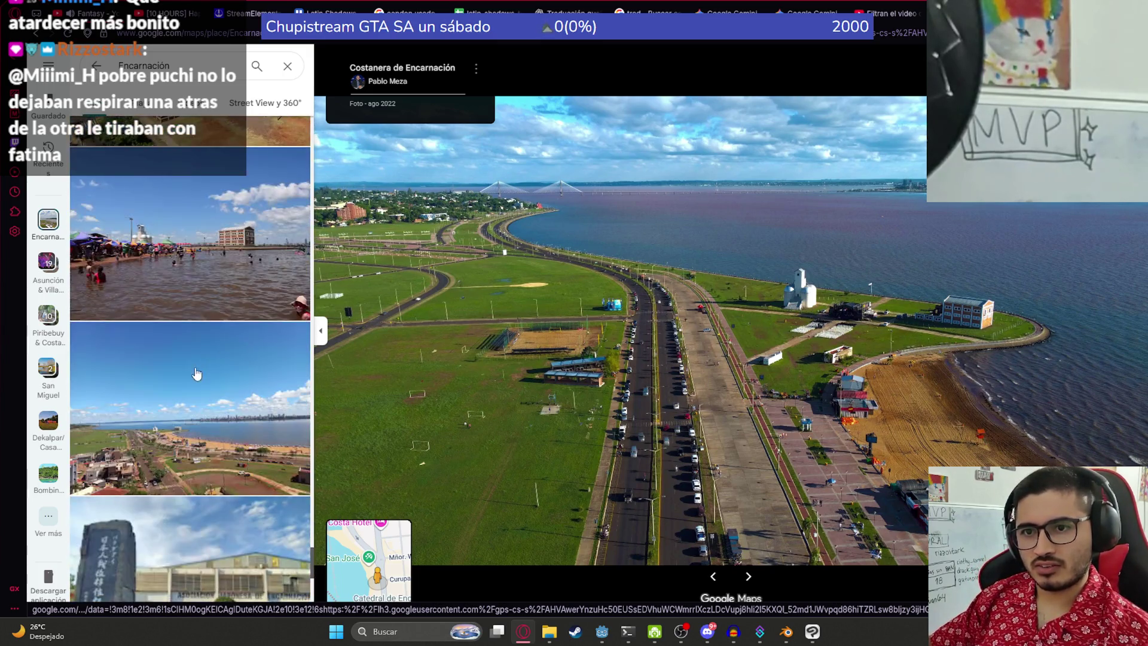
{"action": "left_click", "coordinate": [215, 361]}
{"action": "scroll", "coordinate": [179, 347], "scroll_direction": "down", "scroll_amount": 5}
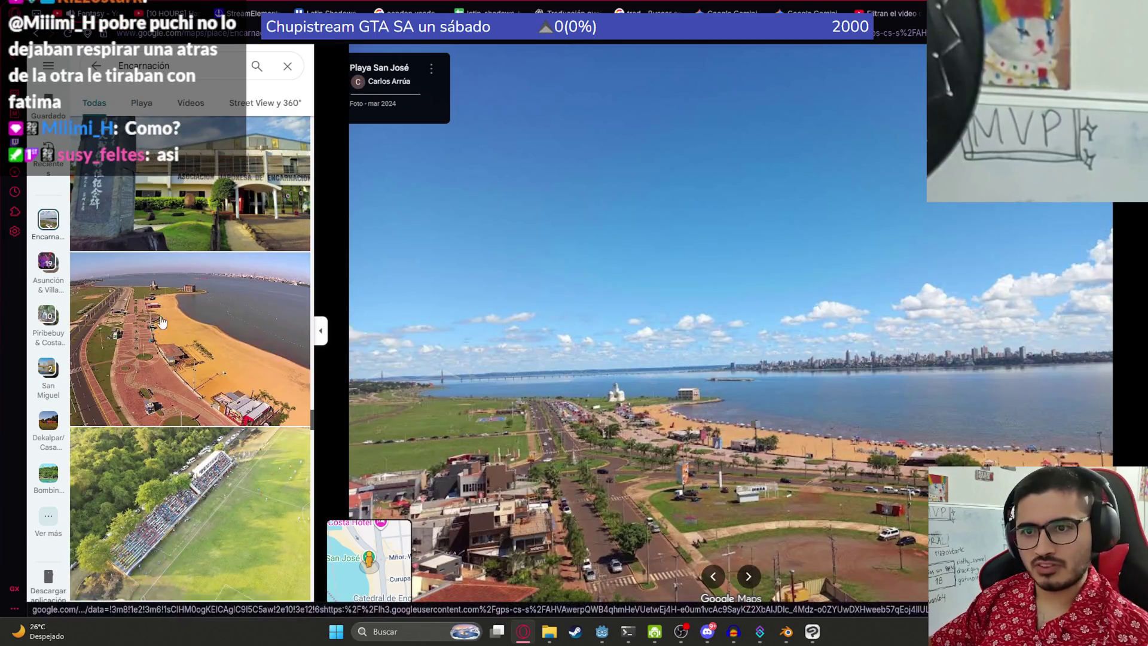
{"action": "left_click", "coordinate": [162, 322]}
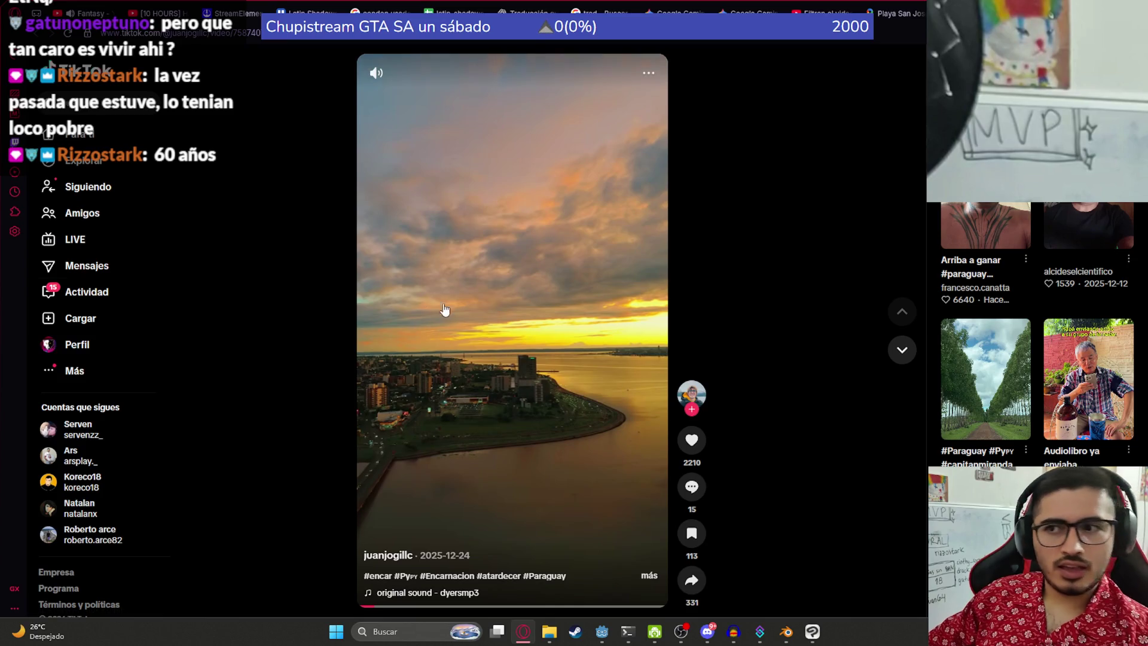
Step: Pause and resume the TikTok Encarnación sunset video, then go back to the Google Maps tab
{"action": "left_click", "coordinate": [664, 388]}
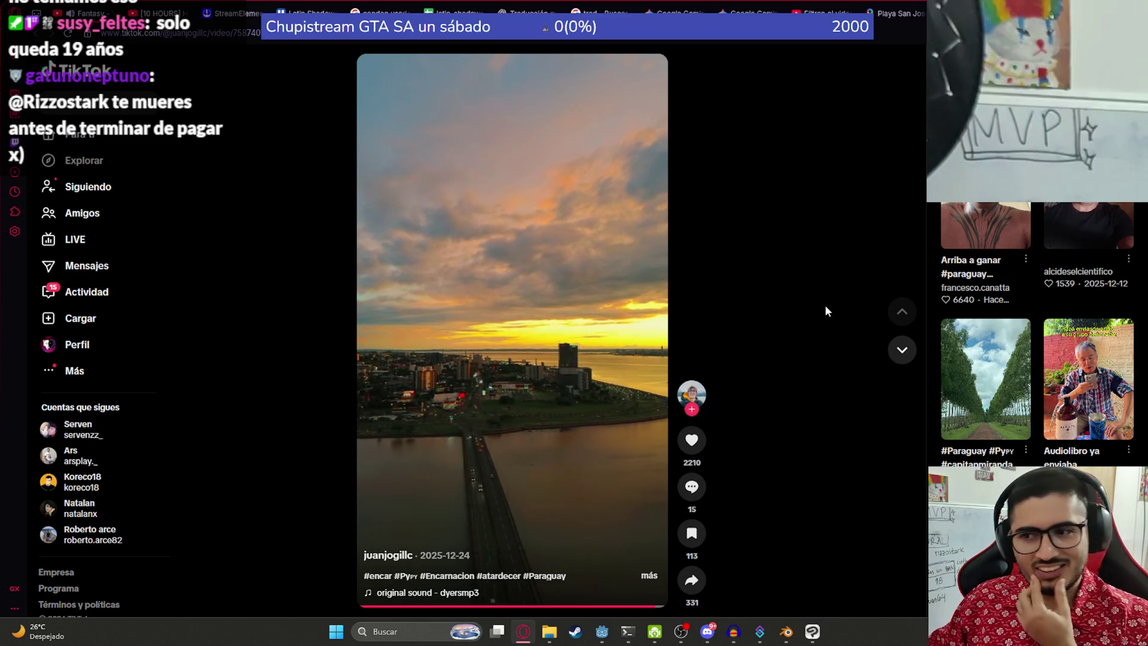
{"action": "left_click", "coordinate": [549, 365]}
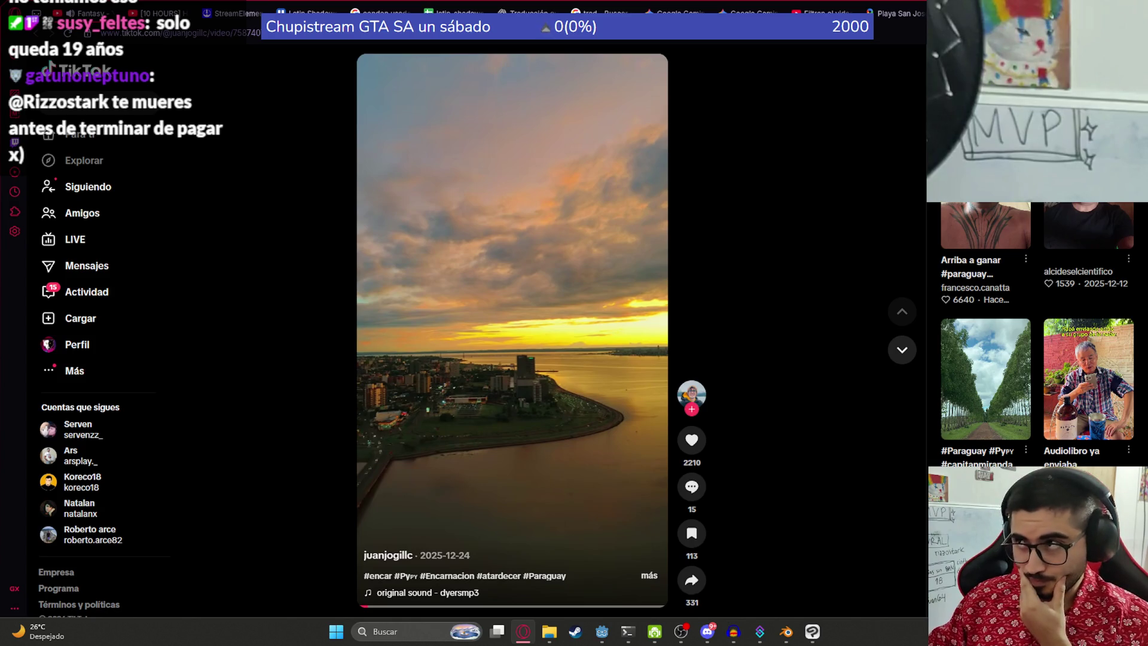
{"action": "left_click", "coordinate": [900, 13]}
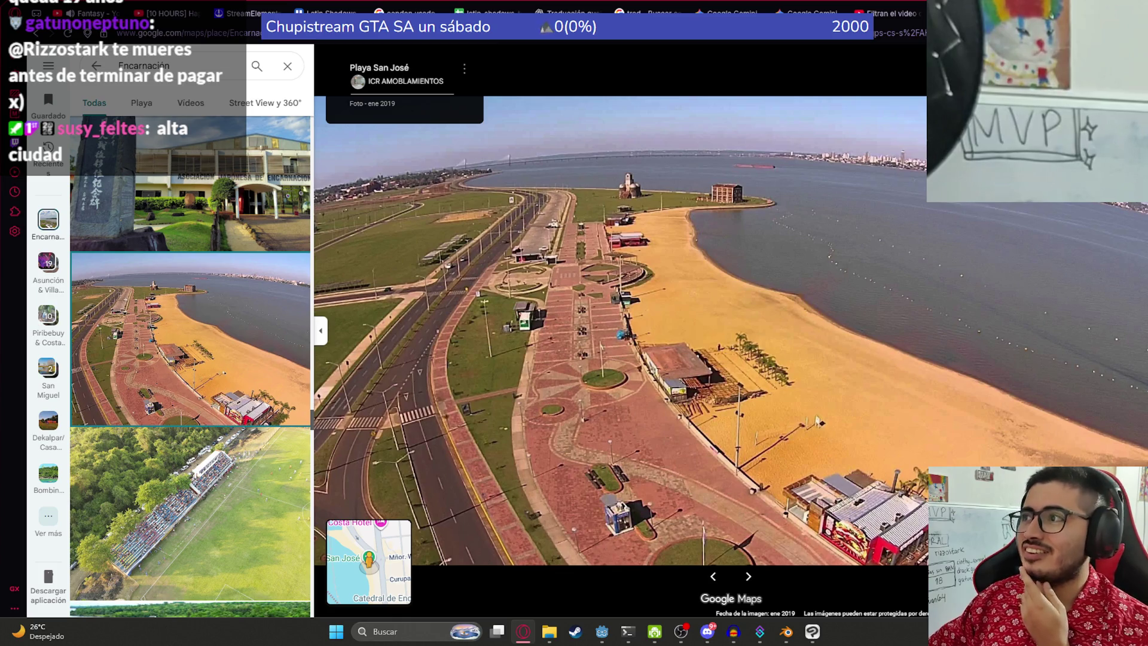
Step: Cycle back through browser tabs, close one, and bring up the newspaper plane model in Blender
{"action": "key", "text": "ctrl+shift+Tab"}
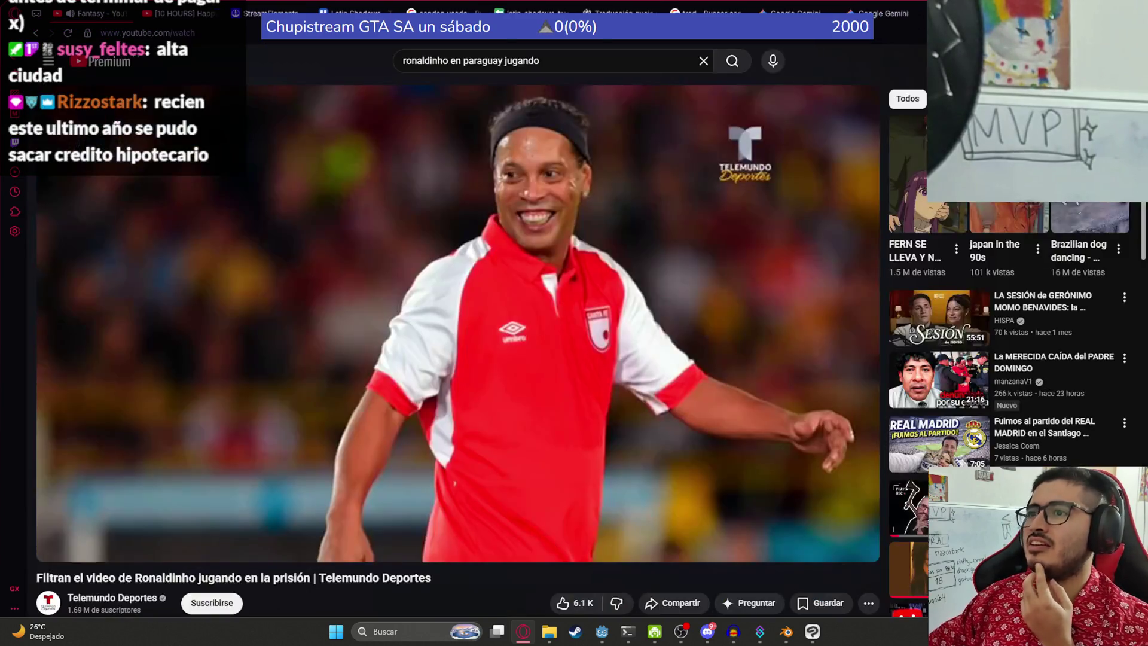
{"action": "key", "text": "ctrl+shift+Tab"}
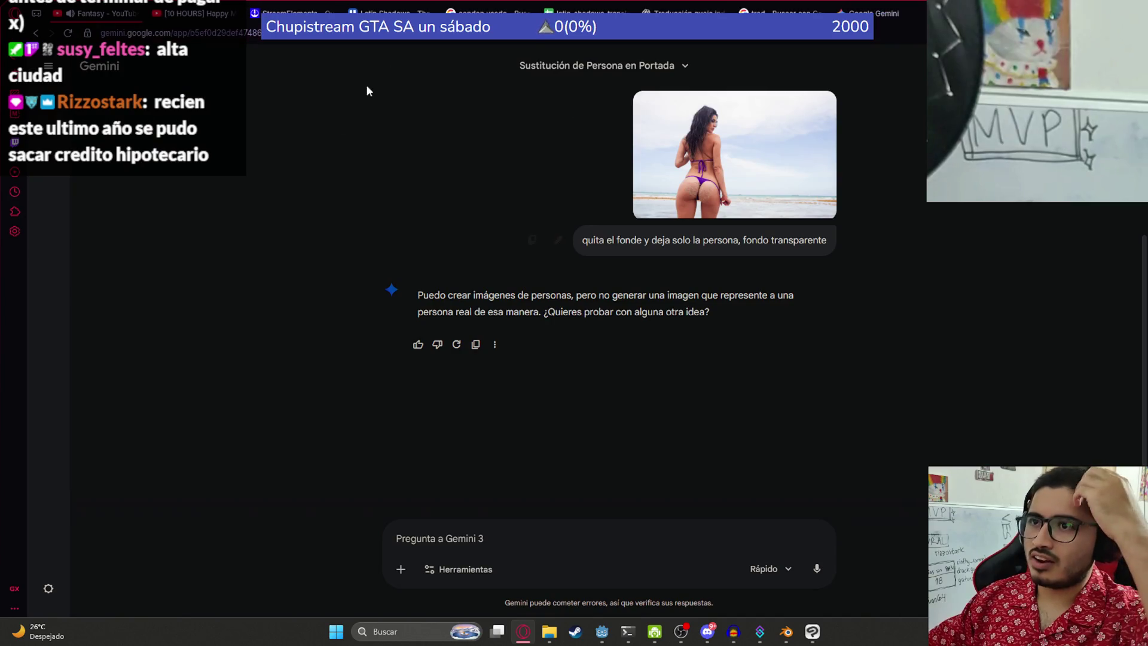
{"action": "key", "text": "ctrl+w"}
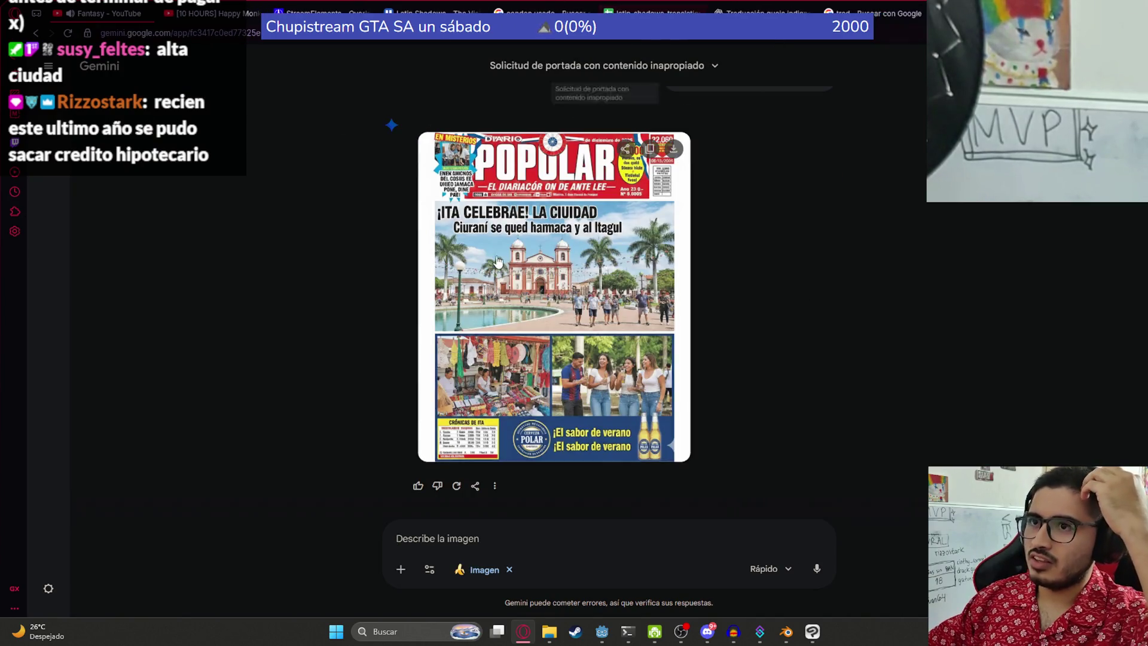
{"action": "left_click", "coordinate": [787, 633]}
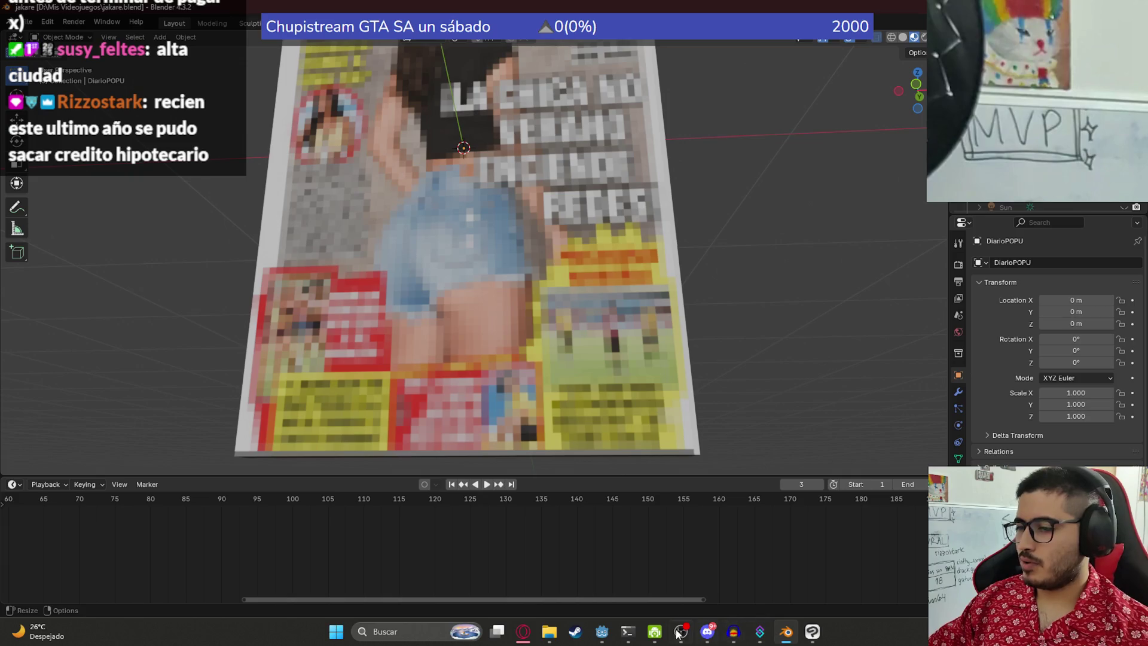
Step: Back in fishing_player.gd, select canita_empty and search the script for '.mesh'
{"action": "left_click", "coordinate": [604, 633]}
{"action": "scroll", "coordinate": [522, 215], "scroll_direction": "down", "scroll_amount": 2}
{"action": "scroll", "coordinate": [521, 215], "scroll_direction": "up", "scroll_amount": 2}
{"action": "left_click", "coordinate": [522, 209]}
{"action": "double_click", "coordinate": [521, 209]}
{"action": "key", "text": "ctrl+f"}
{"action": "type", "text": ".mesh."}
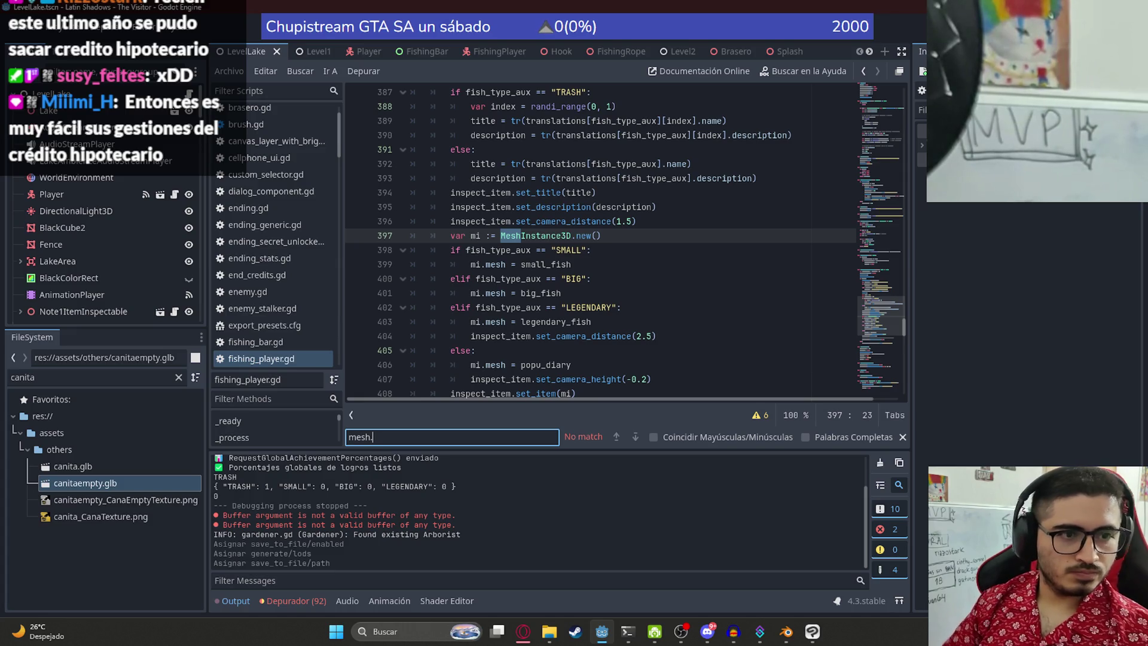
Step: Inspect the legendary_fish mesh assignment on line 403, then switch over to the browser
{"action": "left_click", "coordinate": [571, 321]}
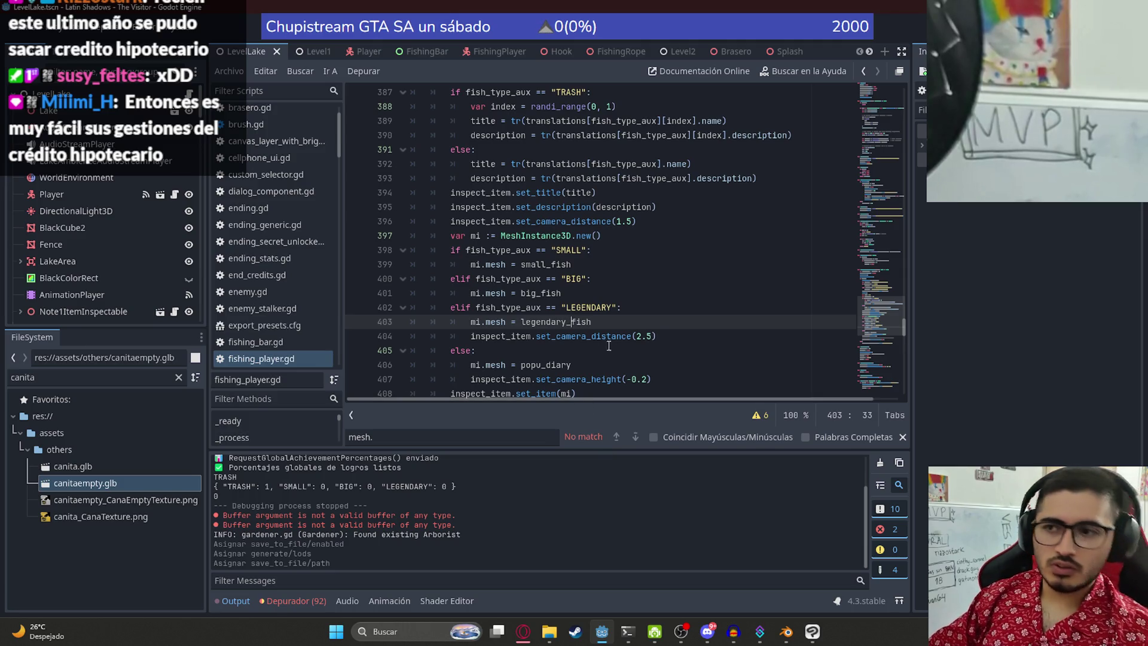
{"action": "left_click", "coordinate": [618, 310]}
{"action": "left_click", "coordinate": [613, 322]}
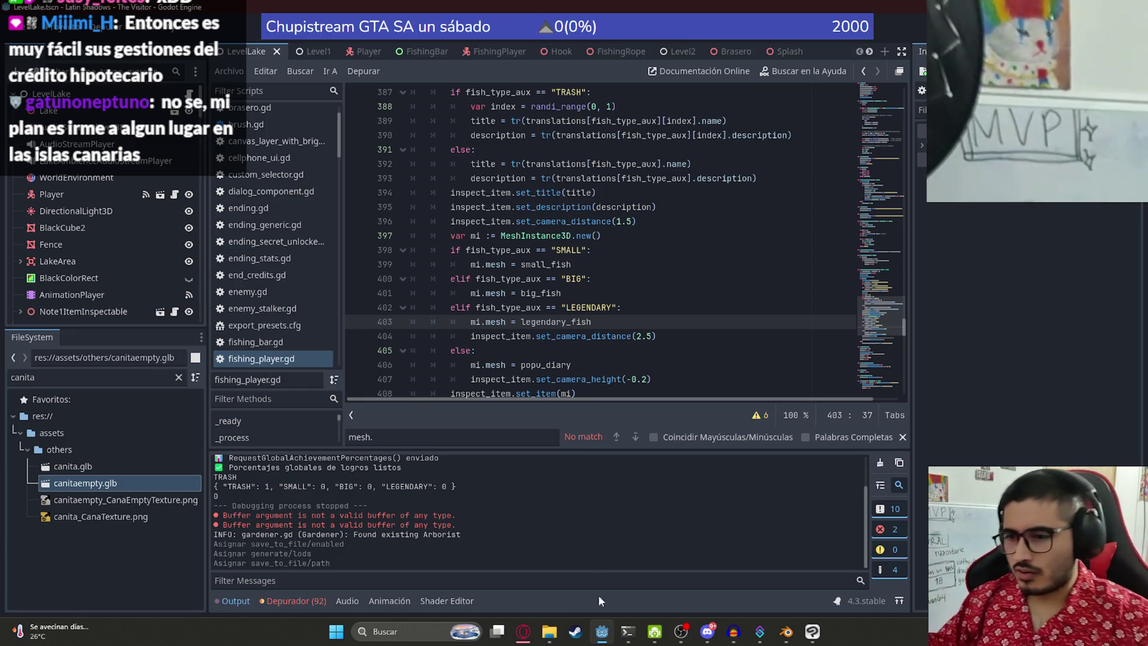
{"action": "left_click", "coordinate": [522, 632]}
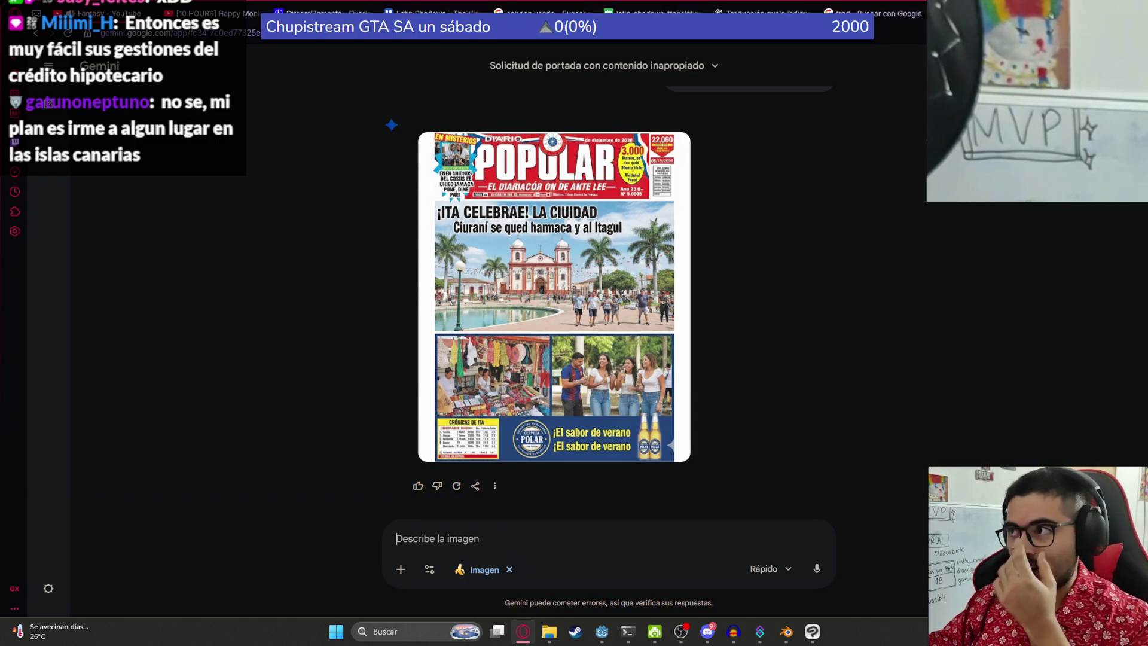
Step: Calculate 2800000/6700 in a new tab's address bar, then close it and return to Godot
{"action": "key", "text": "ctrl+t"}
{"action": "type", "text": "2"}
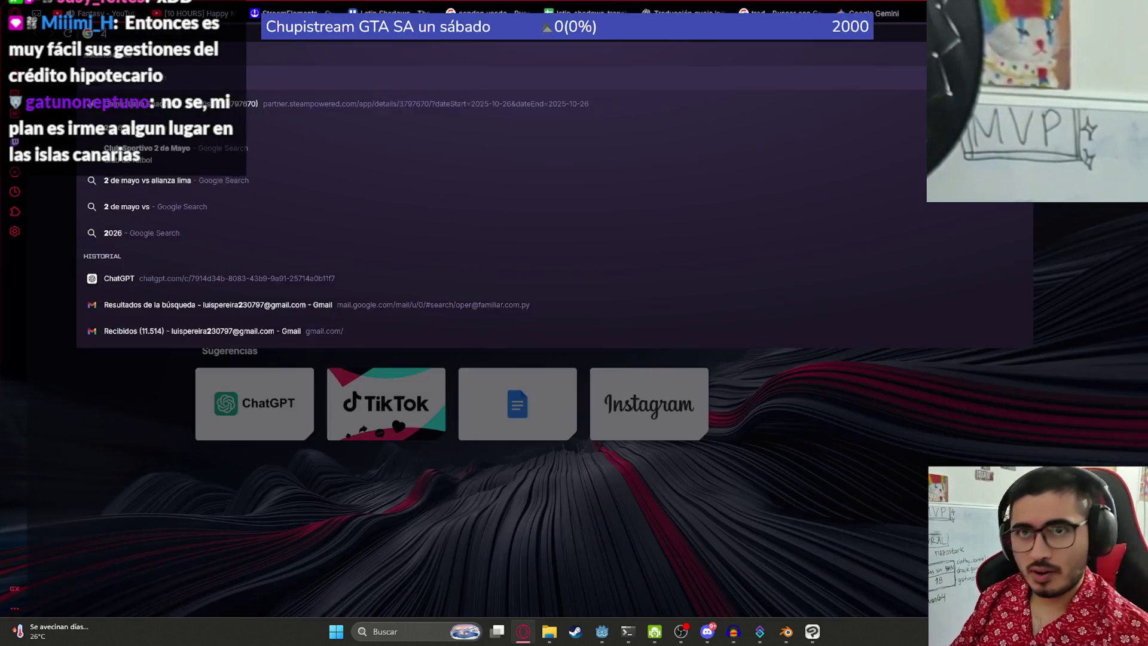
{"action": "type", "text": "800000"}
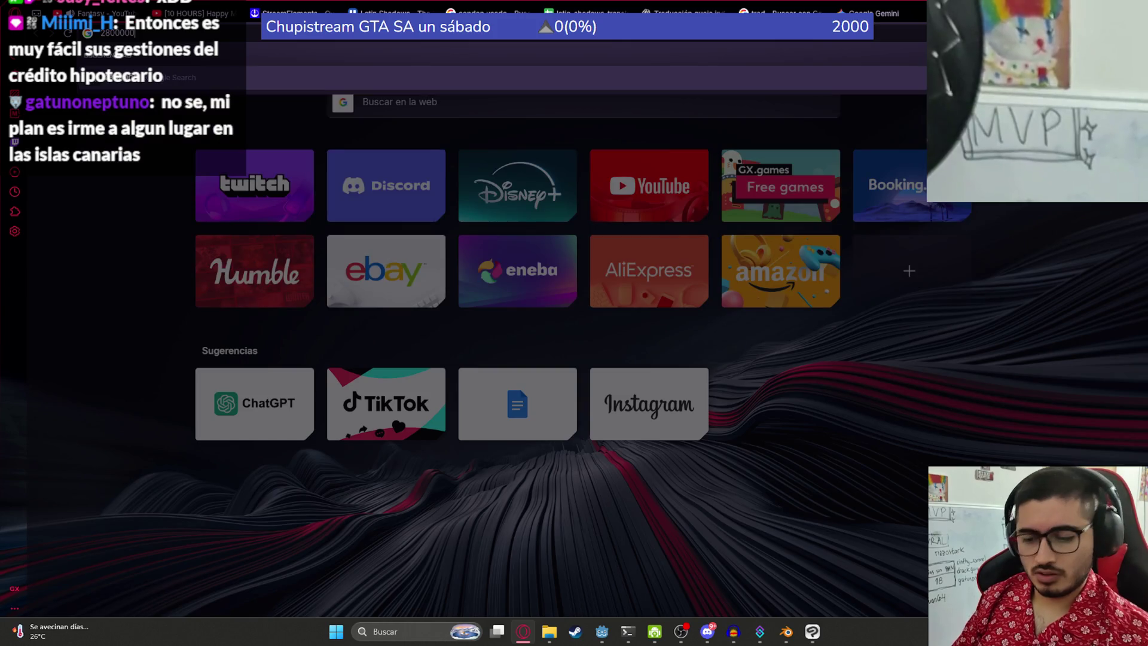
{"action": "type", "text": "/6700"}
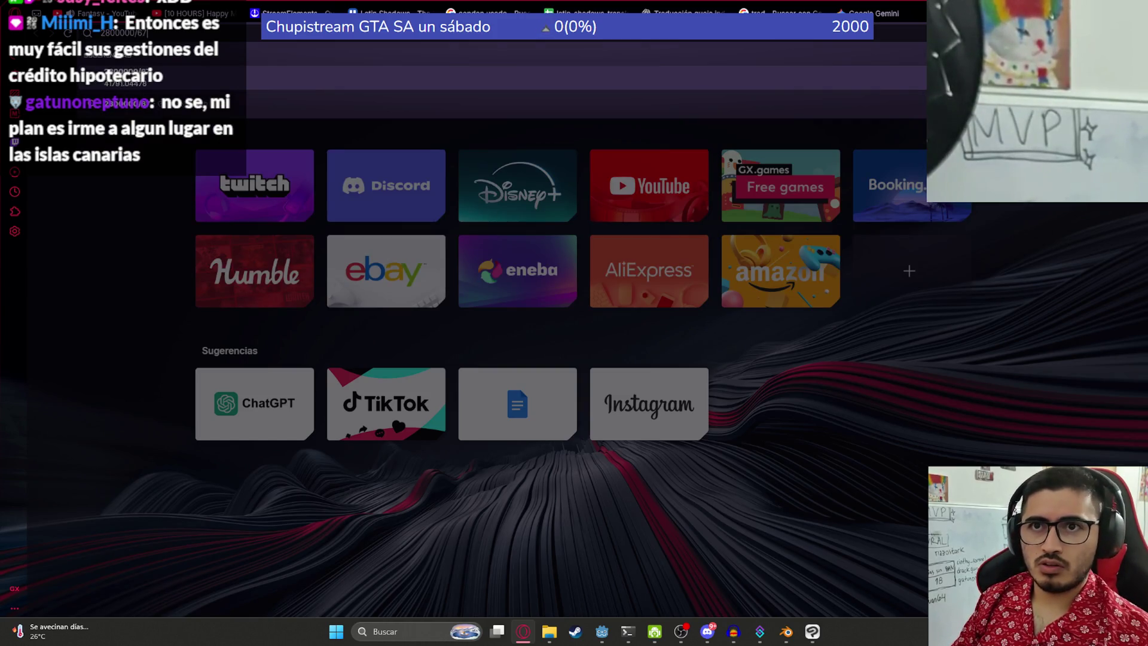
{"action": "left_click", "coordinate": [820, 448]}
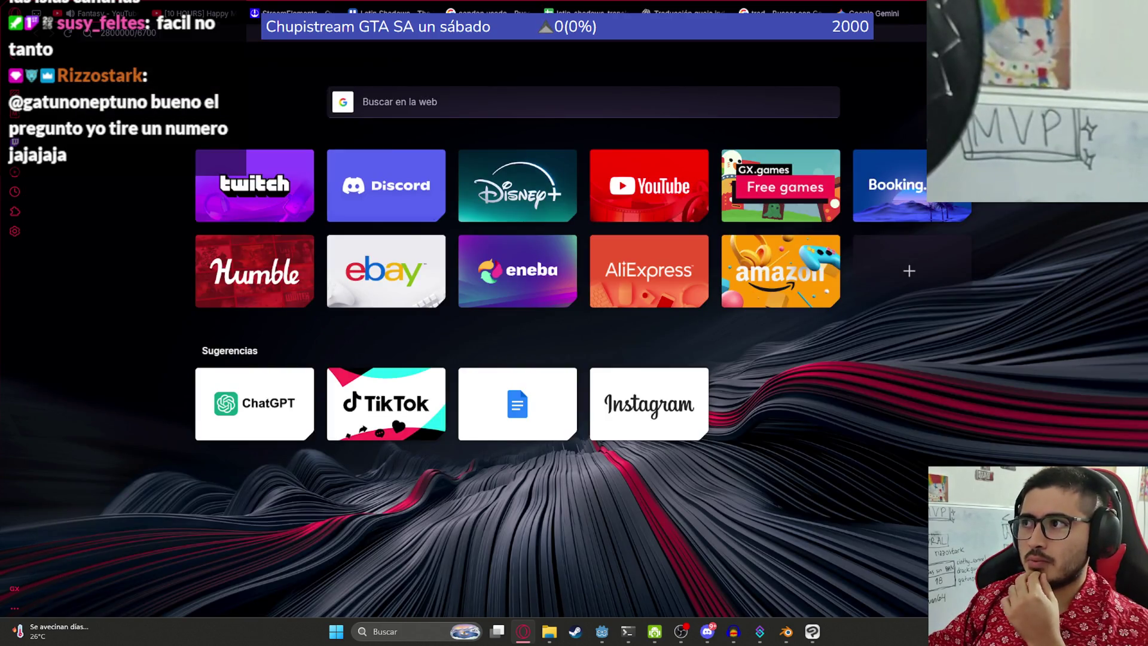
{"action": "key", "text": "ctrl+w"}
{"action": "key", "text": "alt+Tab"}
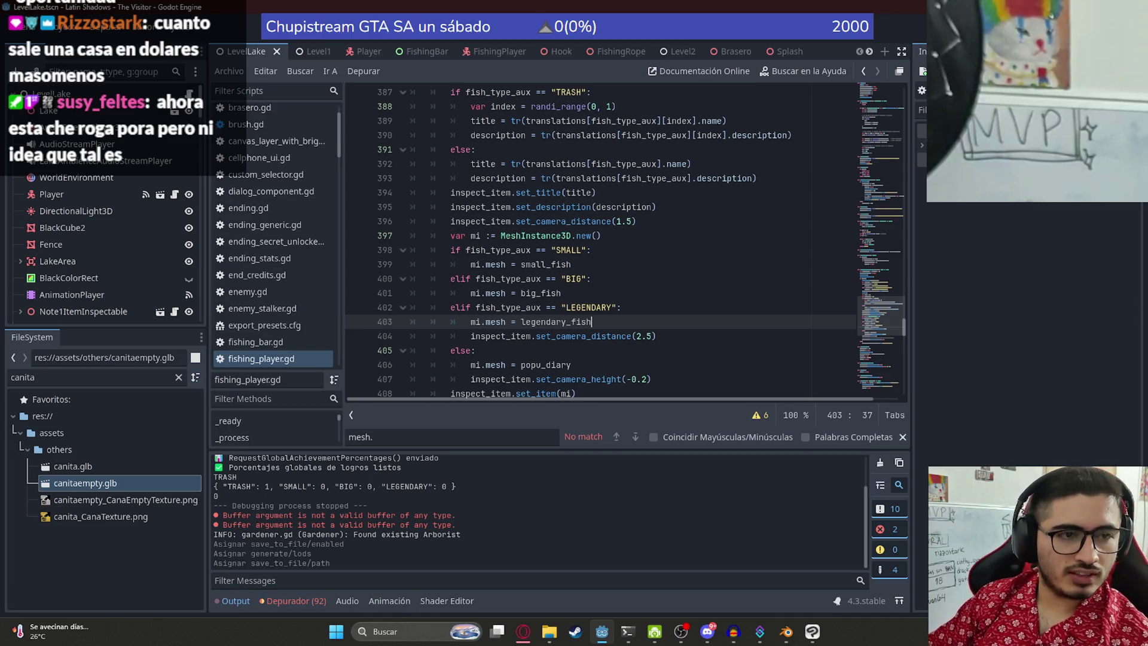
Step: Switch from Godot to the Opera window showing the Gemini newspaper-cover chat
{"action": "key", "text": "alt+Tab"}
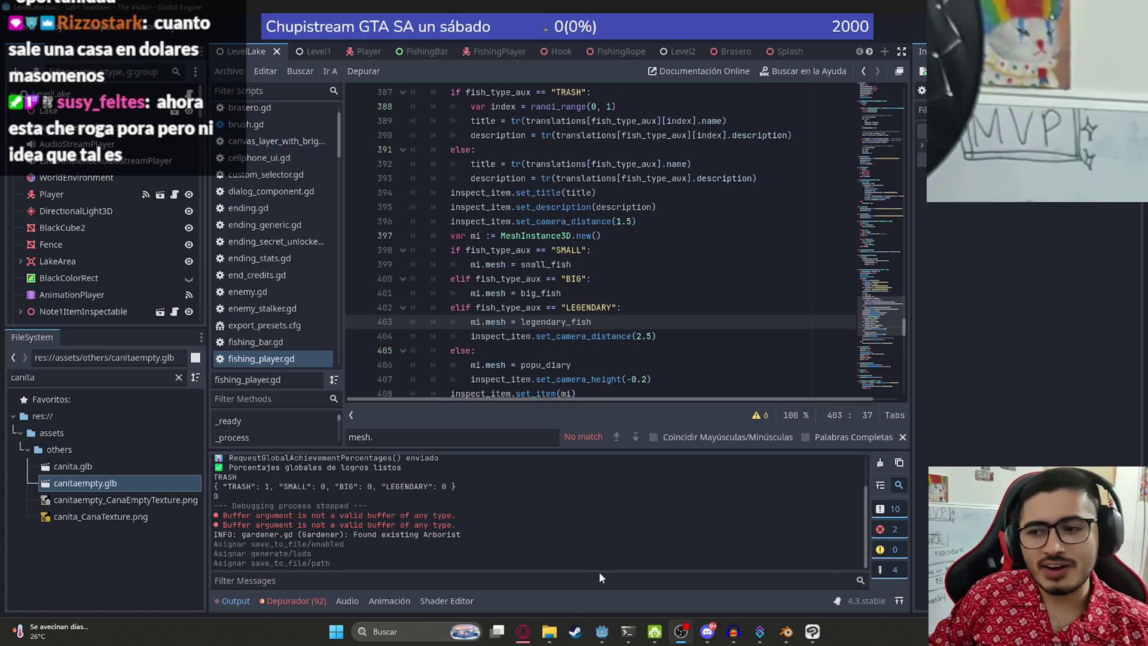
{"action": "mouse_move", "coordinate": [515, 633]}
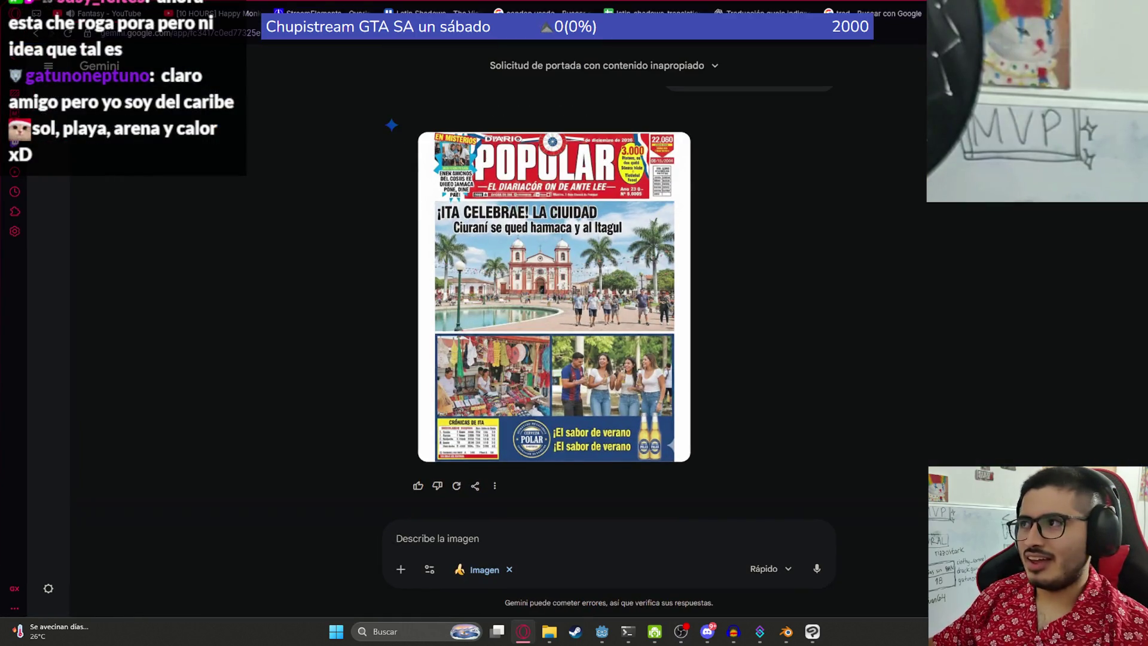
Step: Enter 290000000/6700 in a new tab's address bar, then abandon it and return to Godot
{"action": "key", "text": "ctrl+t"}
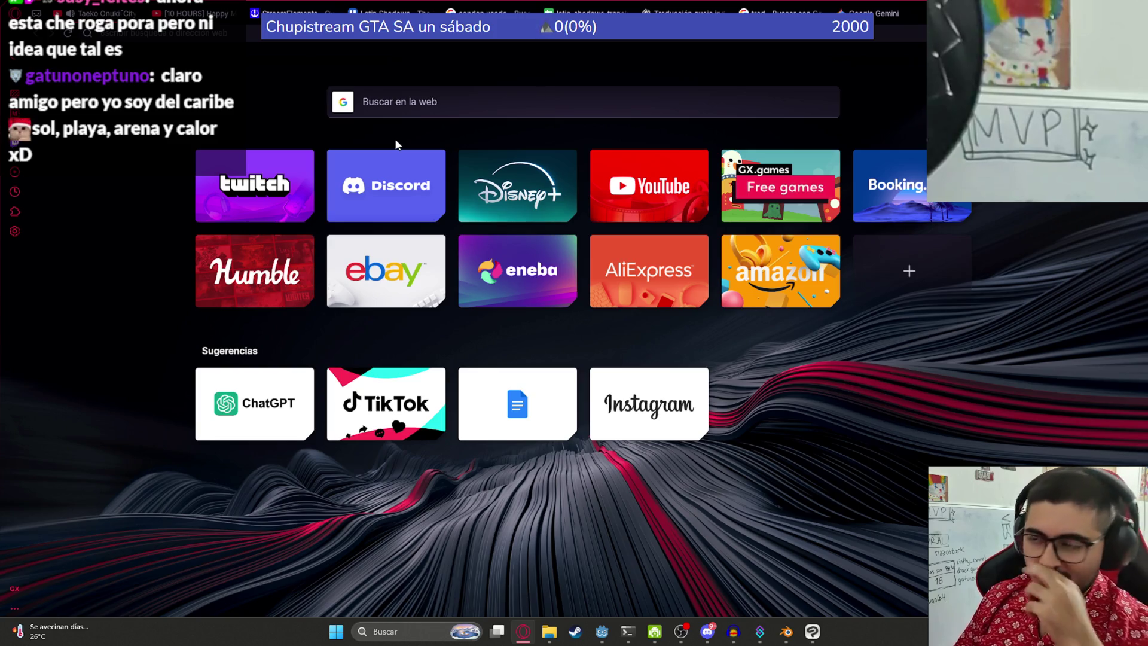
{"action": "type", "text": "290"}
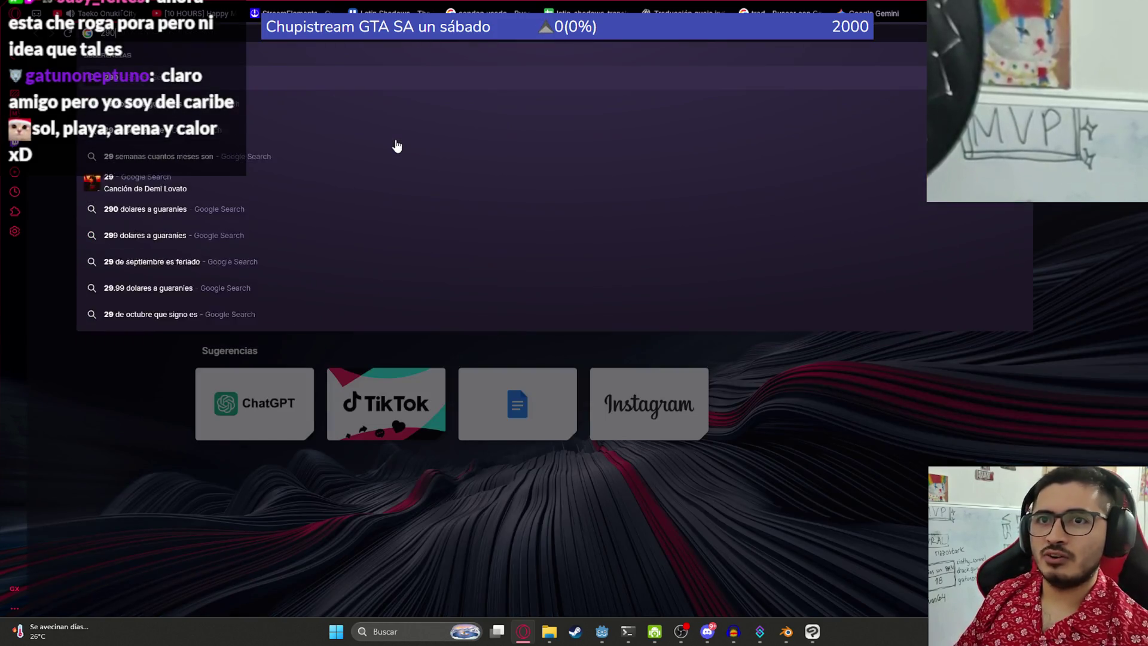
{"action": "type", "text": "000"}
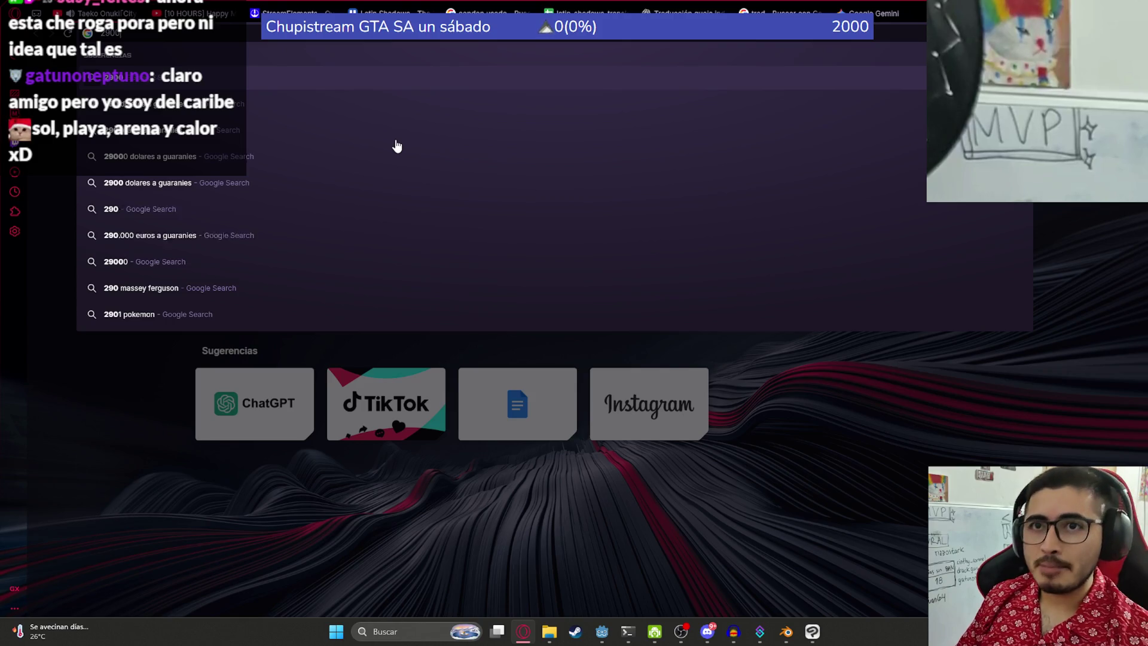
{"action": "key", "text": "Escape"}
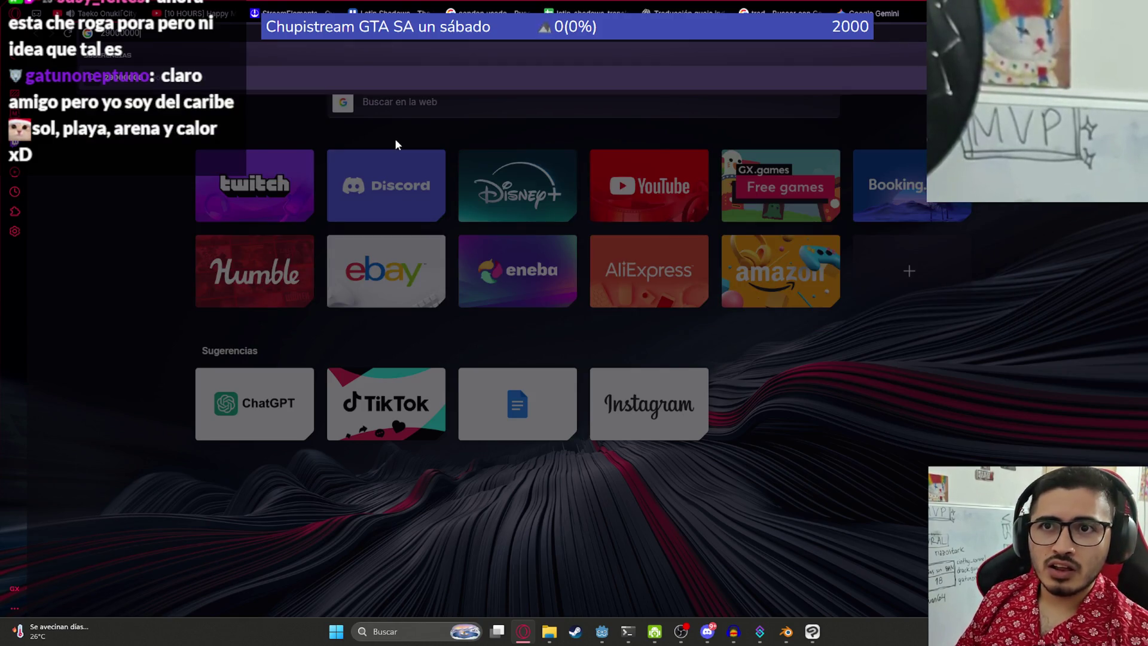
{"action": "type", "text": "000/6700"}
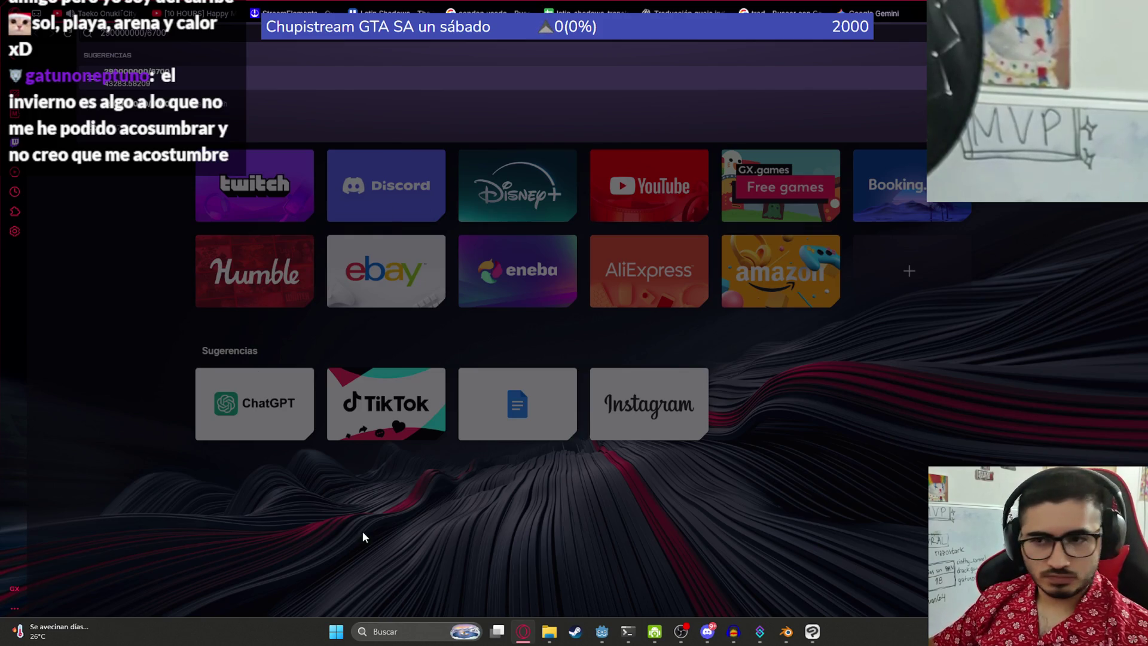
{"action": "left_click", "coordinate": [373, 519]}
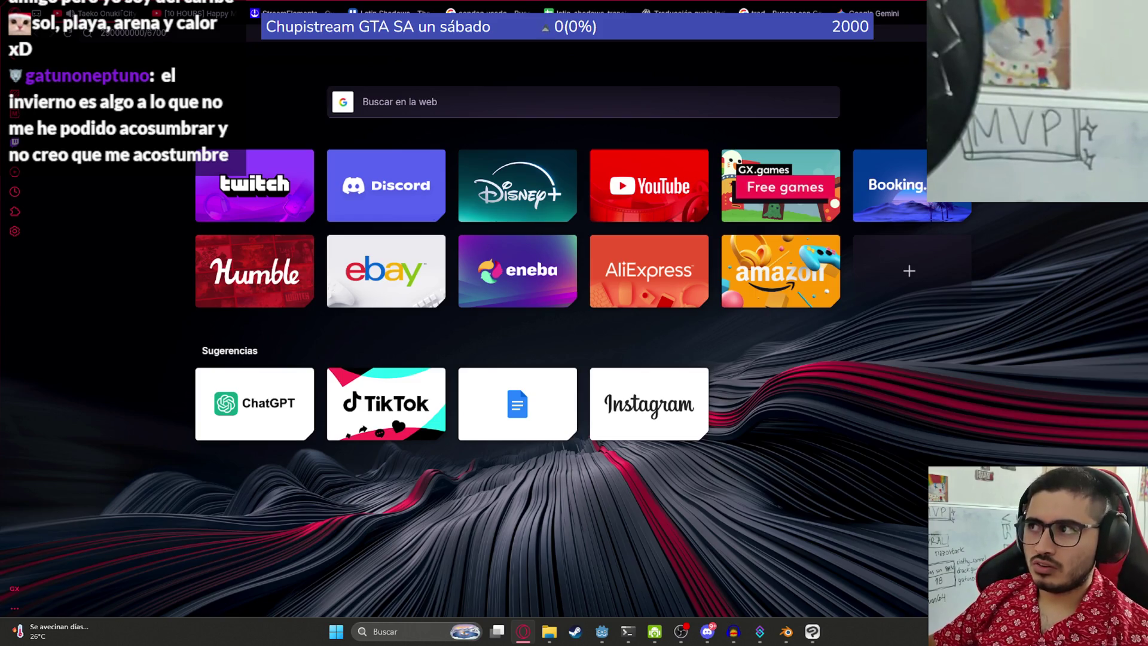
{"action": "key", "text": "alt+Tab"}
{"action": "key", "text": "alt+Tab"}
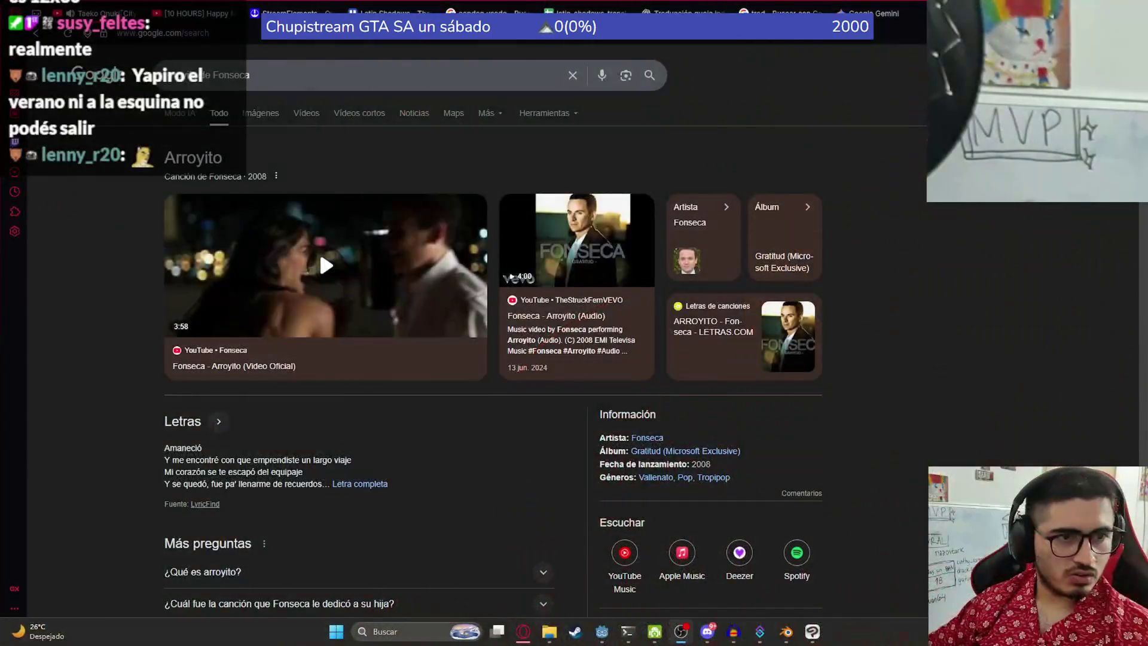
Step: Show image results for 'arroyito de Fonseca', then close that Google tab
{"action": "left_click", "coordinate": [281, 119]}
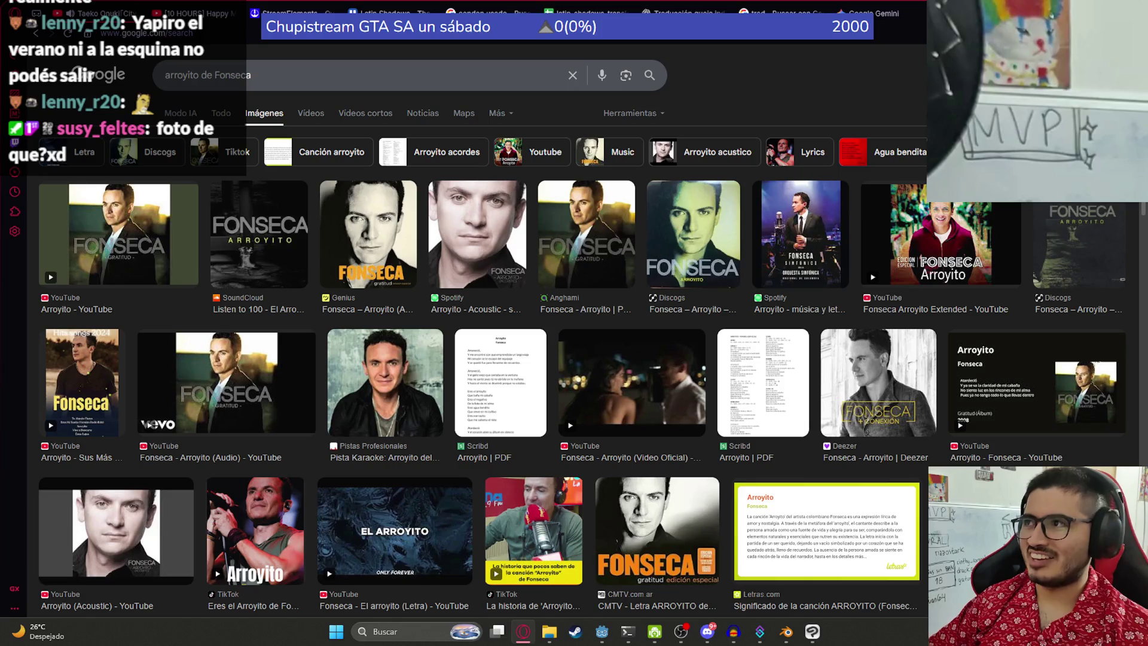
{"action": "key", "text": "ctrl+w"}
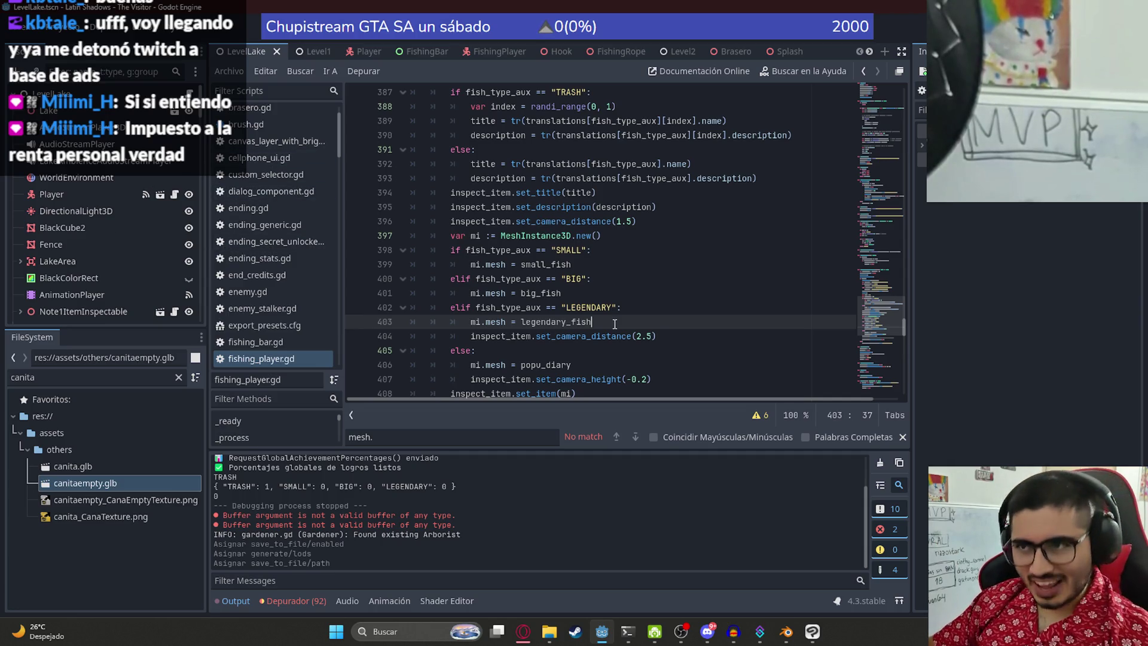
Step: Add 'mi.mesh = canita_empty' below the legendary_fish line, save, and select both mesh lines
{"action": "scroll", "coordinate": [600, 295], "scroll_direction": "down", "scroll_amount": 2}
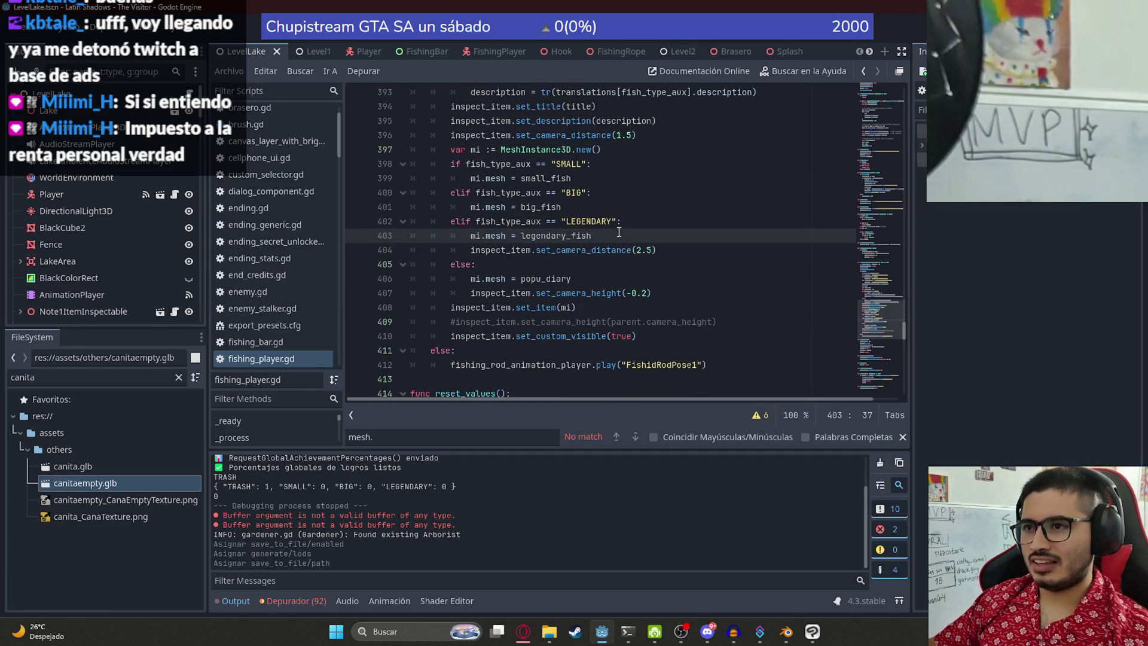
{"action": "key", "text": "Return"}
{"action": "type", "text": "mi."}
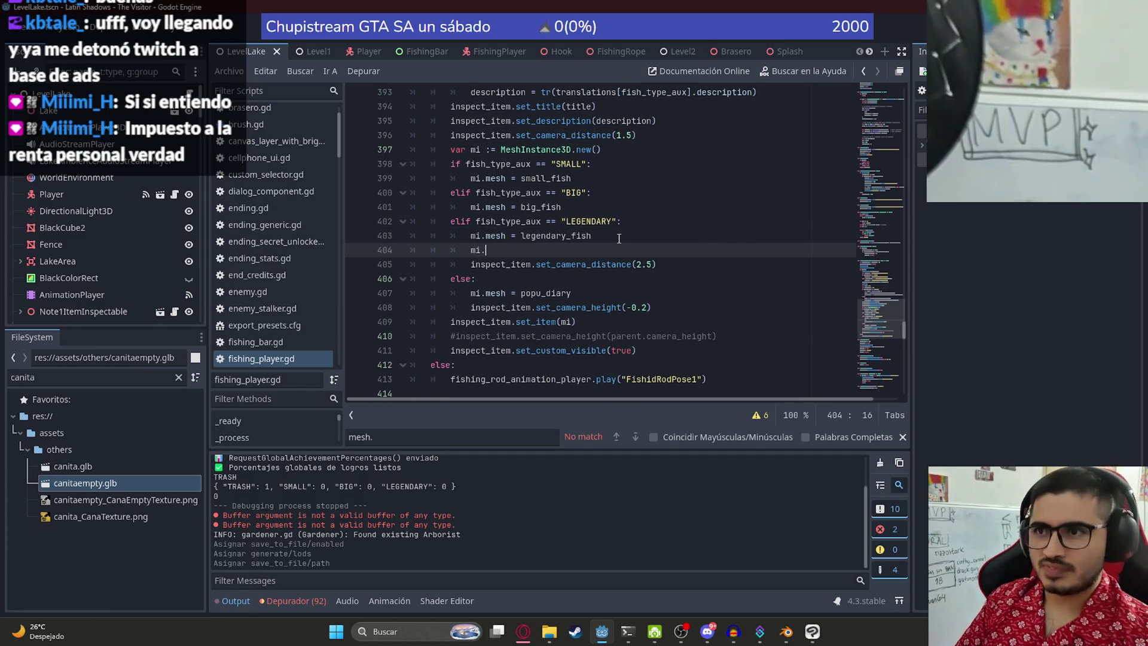
{"action": "type", "text": "mesh = "}
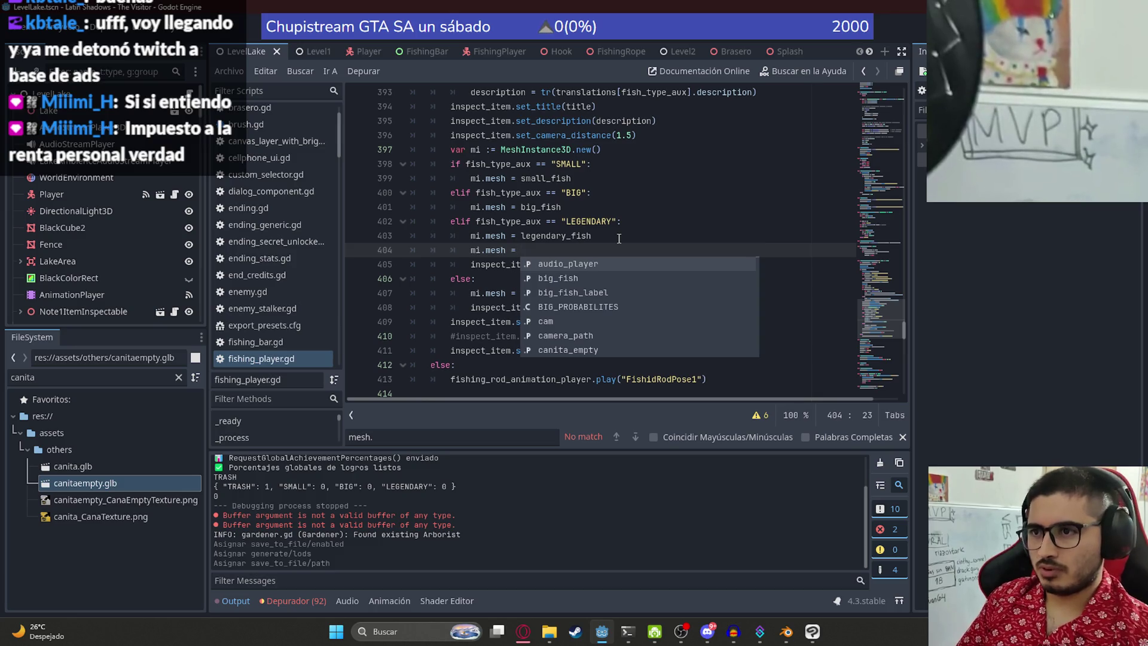
{"action": "type", "text": "cani"}
{"action": "key", "text": "Return"}
{"action": "key", "text": "ctrl+s"}
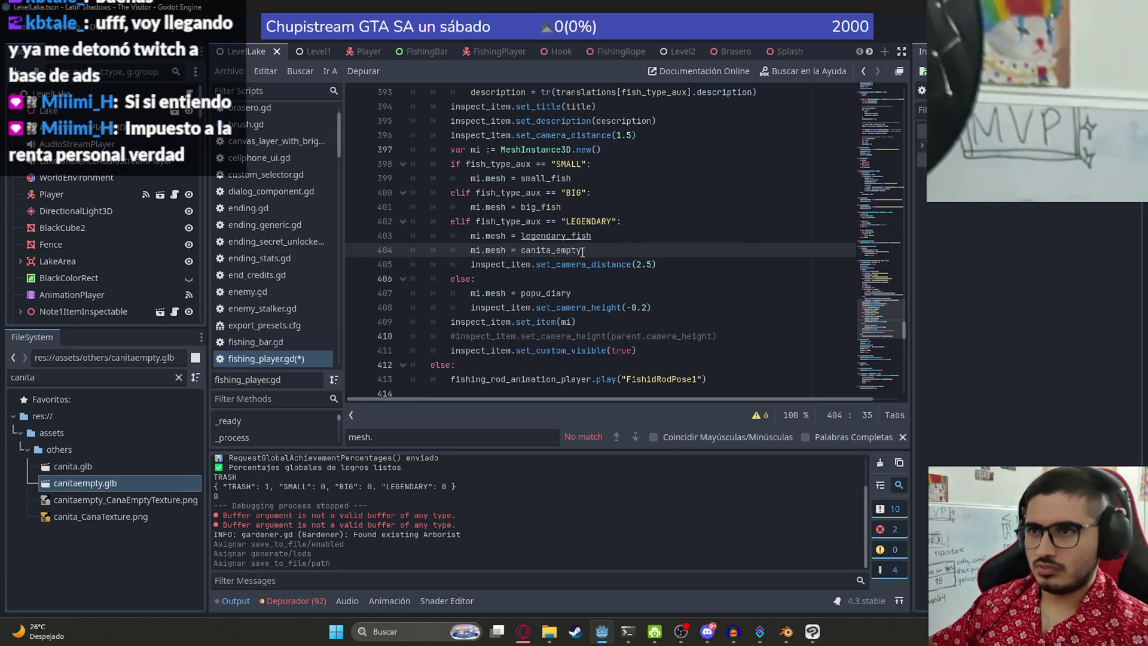
{"action": "mouse_move", "coordinate": [583, 251]}
{"action": "left_mouse_down"}
{"action": "mouse_move", "coordinate": [491, 251]}
{"action": "mouse_move", "coordinate": [471, 235]}
{"action": "left_mouse_up"}
{"action": "key", "text": "ctrl+c"}
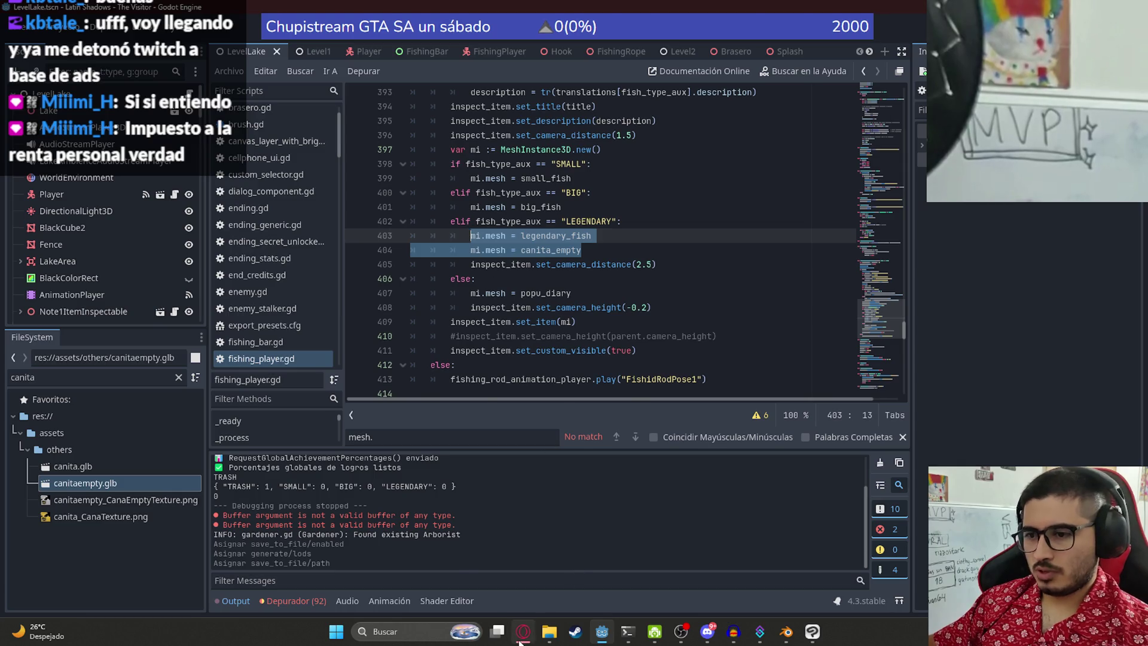
{"action": "left_click", "coordinate": [522, 632]}
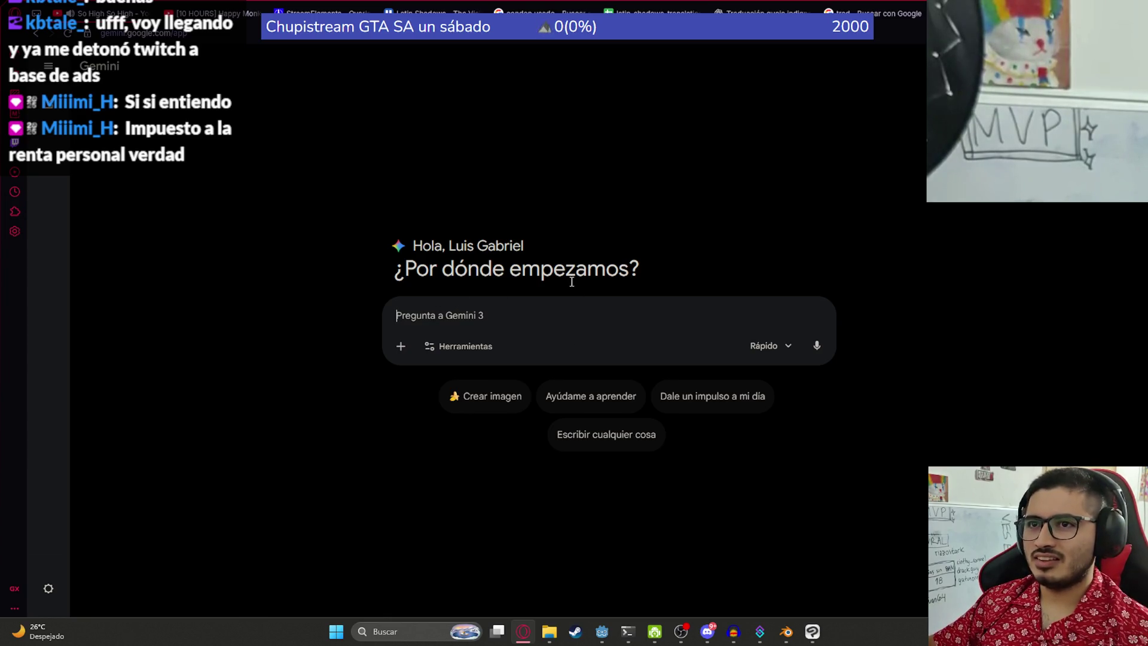
Step: Paste the mesh lines into Gemini, undo it, type 'esto es', and go to ChatGPT instead
{"action": "left_click", "coordinate": [601, 633]}
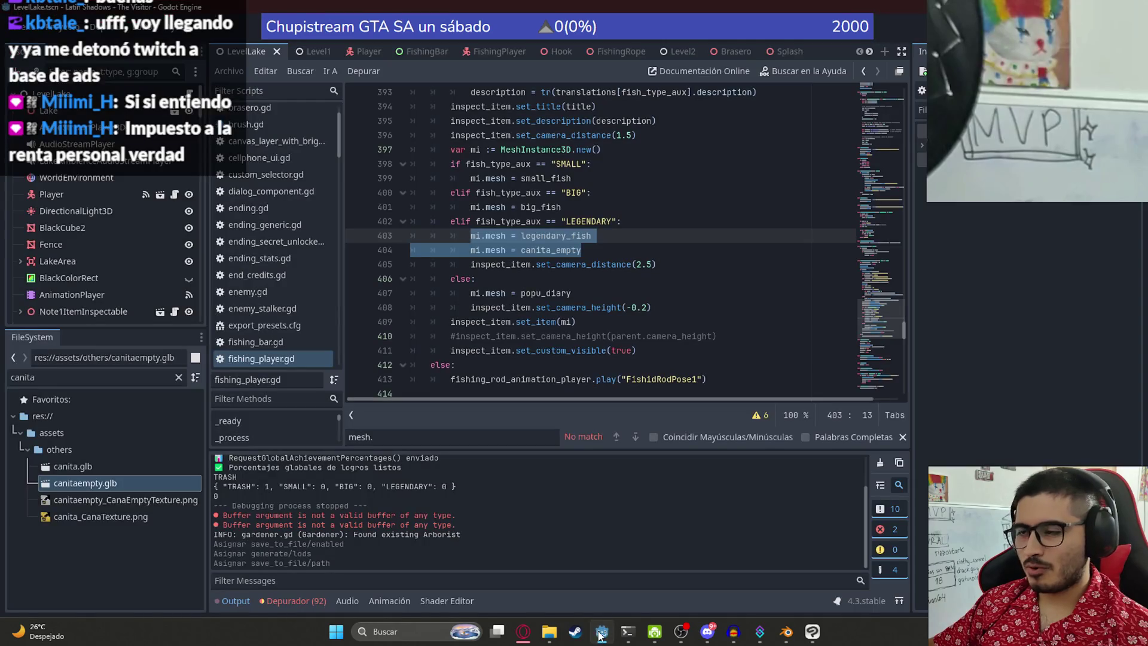
{"action": "left_click", "coordinate": [601, 632]}
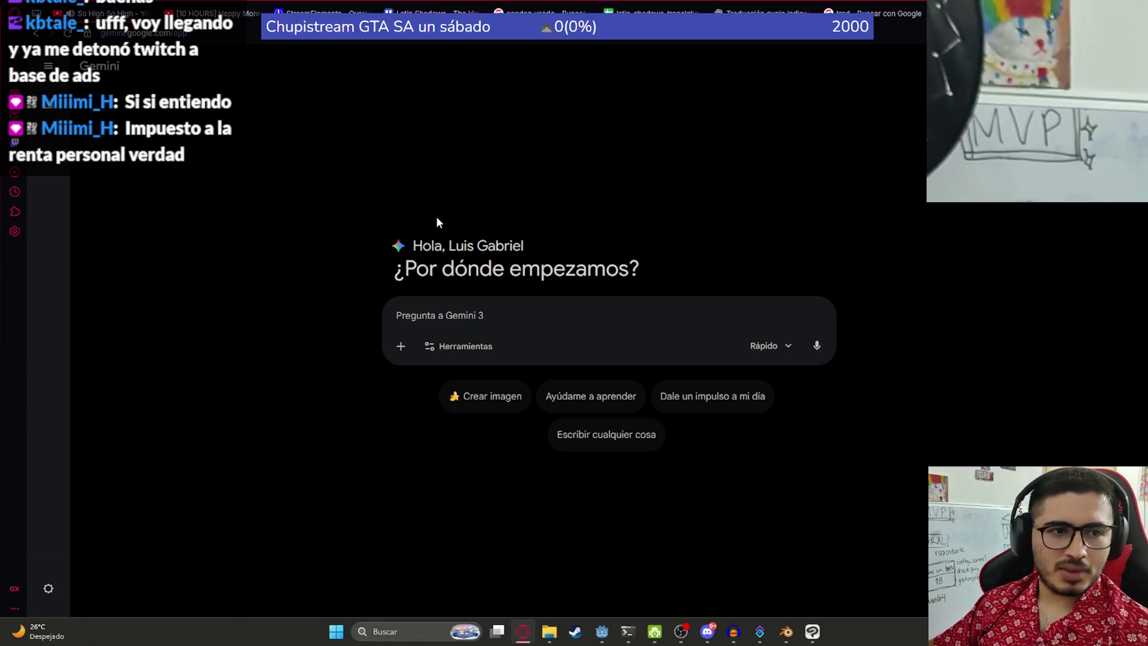
{"action": "key", "text": "ctrl+v"}
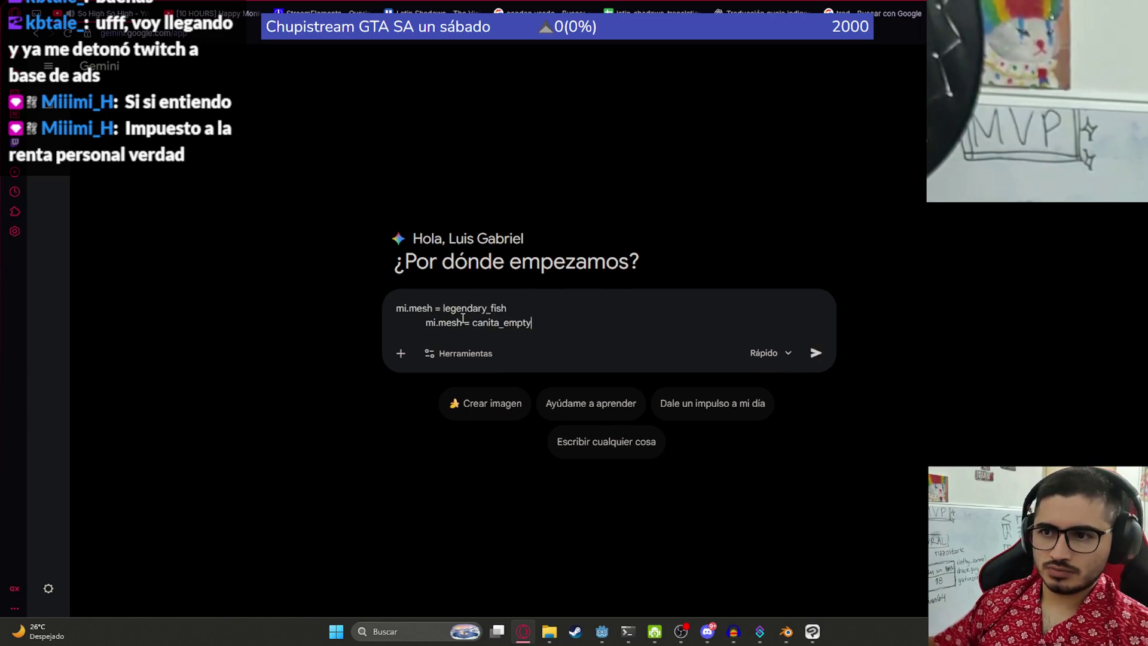
{"action": "key", "text": "ctrl+z"}
{"action": "type", "text": "esto es"}
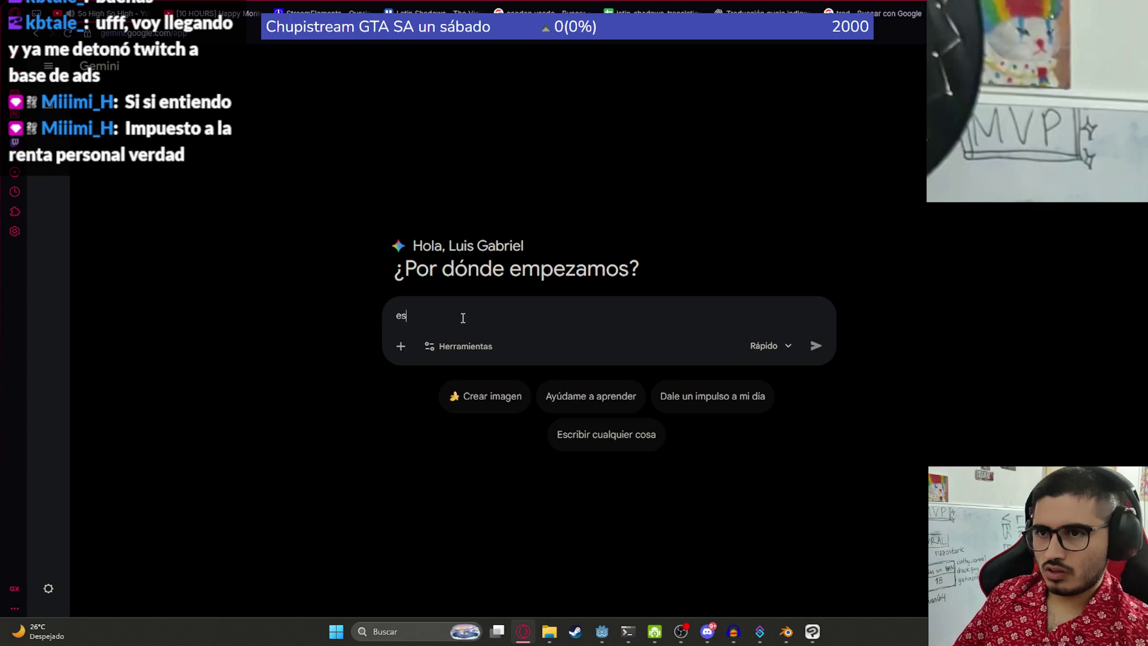
{"action": "key", "text": "ctrl+Tab"}
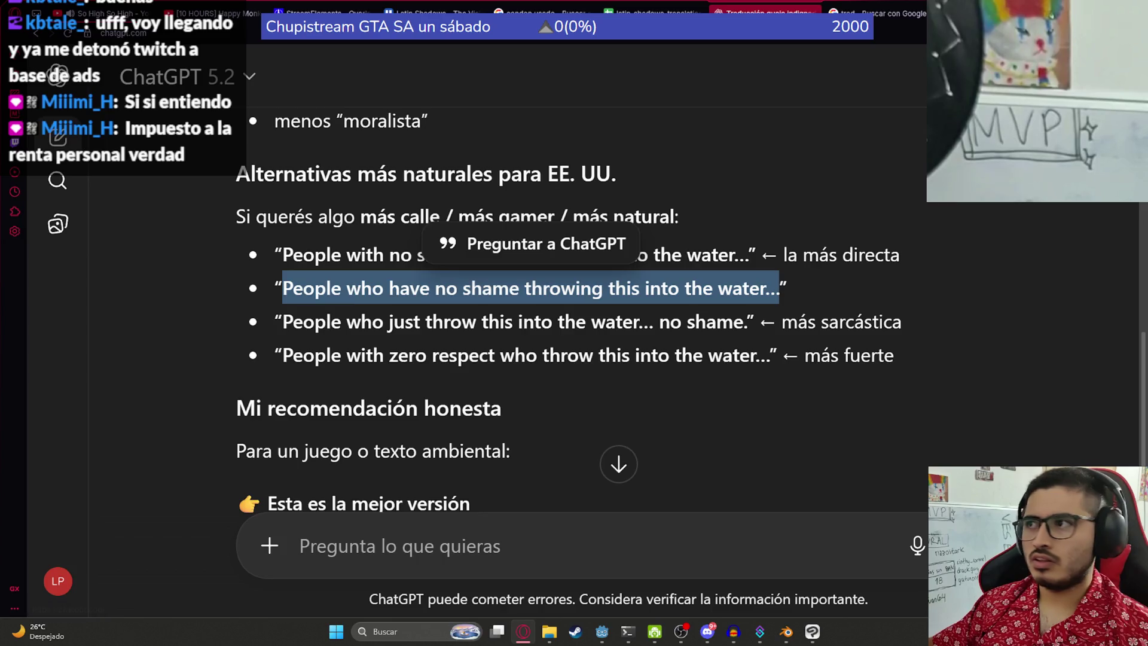
Step: In a new ChatGPT chat, ask 'para gdscript de godot 4, elegir random entre estos 2' with the mesh lines
{"action": "key", "text": "ctrl+shift+o"}
{"action": "key", "text": "ctrl+minus"}
{"action": "key", "text": "ctrl+minus"}
{"action": "key", "text": "ctrl+minus"}
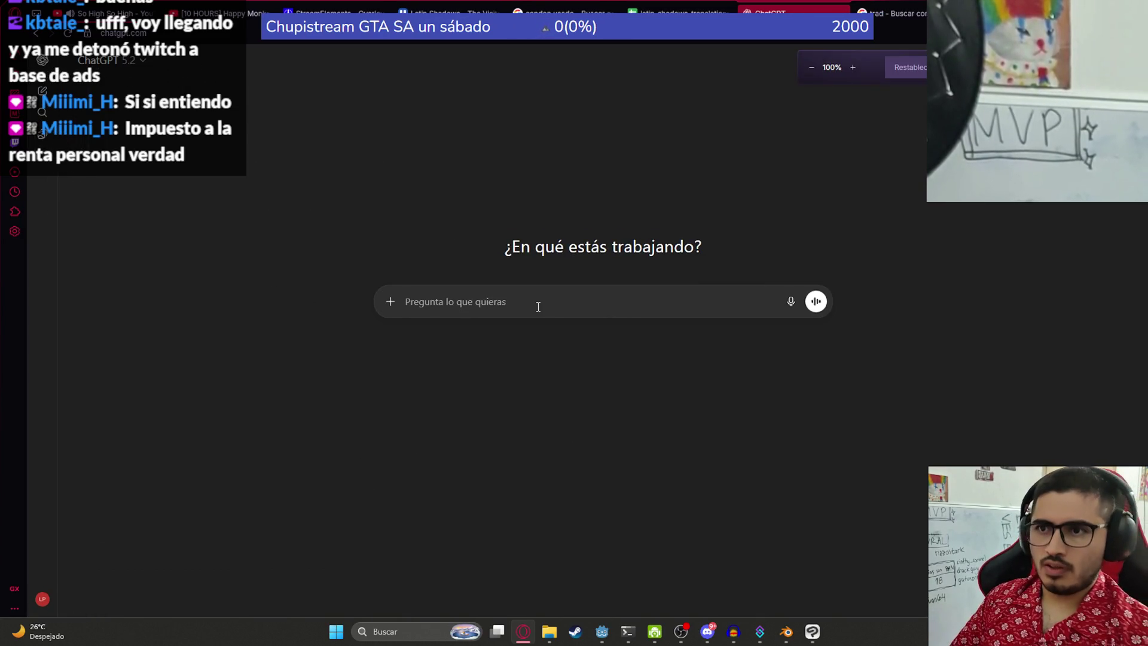
{"action": "type", "text": "para gdscri"}
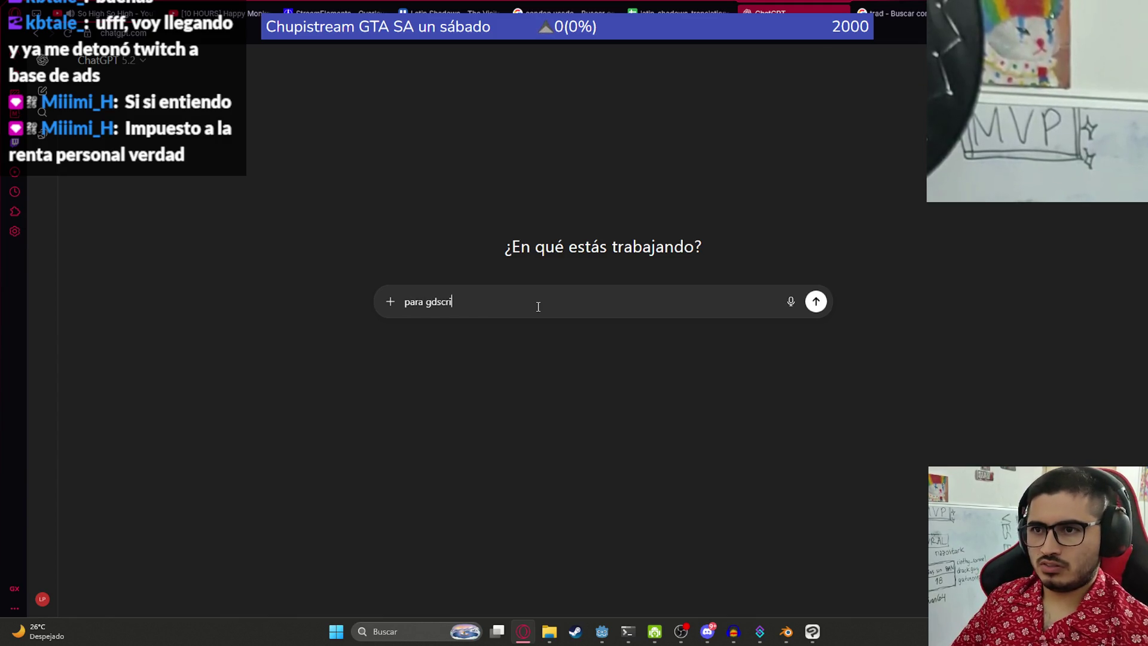
{"action": "type", "text": "pt de godot 4, "}
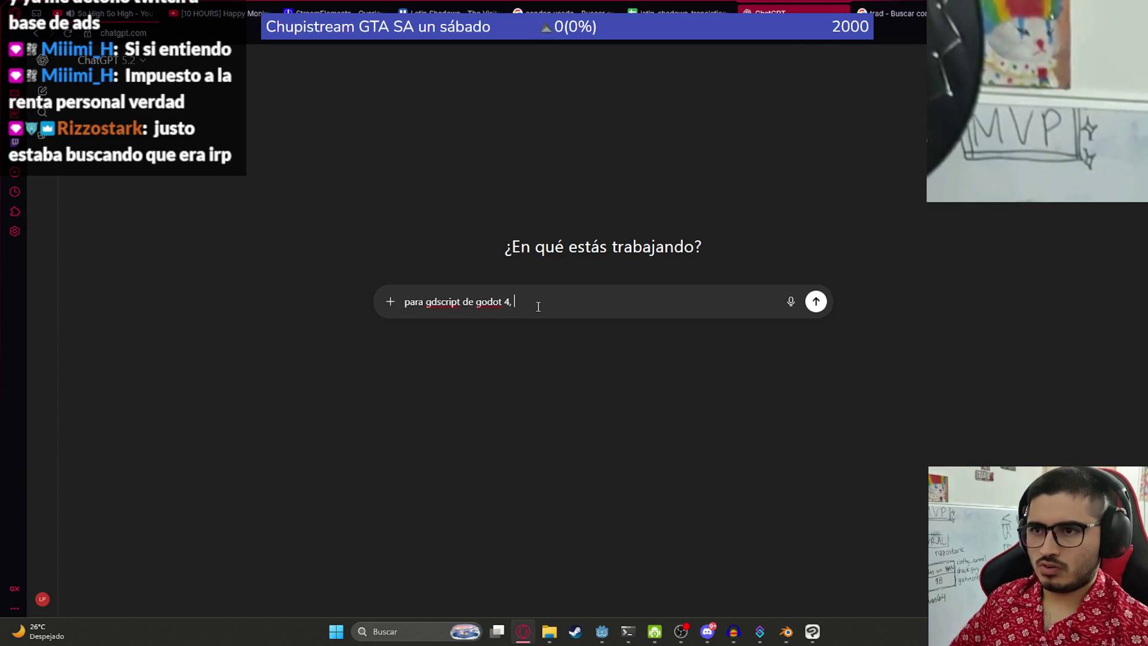
{"action": "type", "text": "elegir random entre estos 2"}
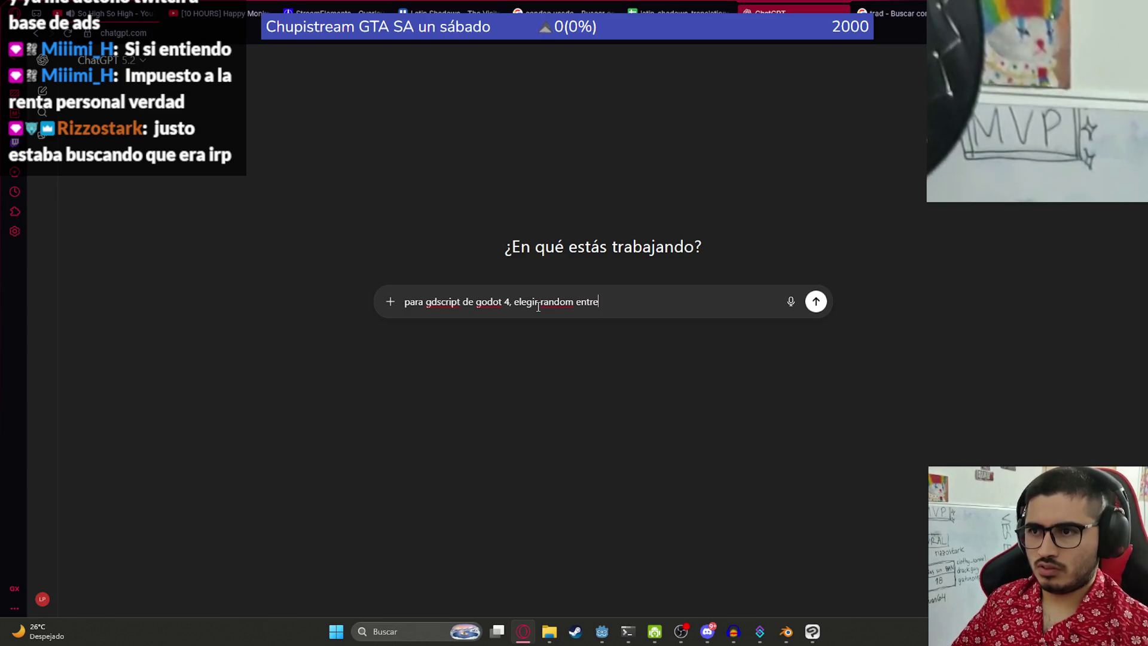
{"action": "key", "text": "ctrl+v"}
{"action": "key", "text": "Return"}
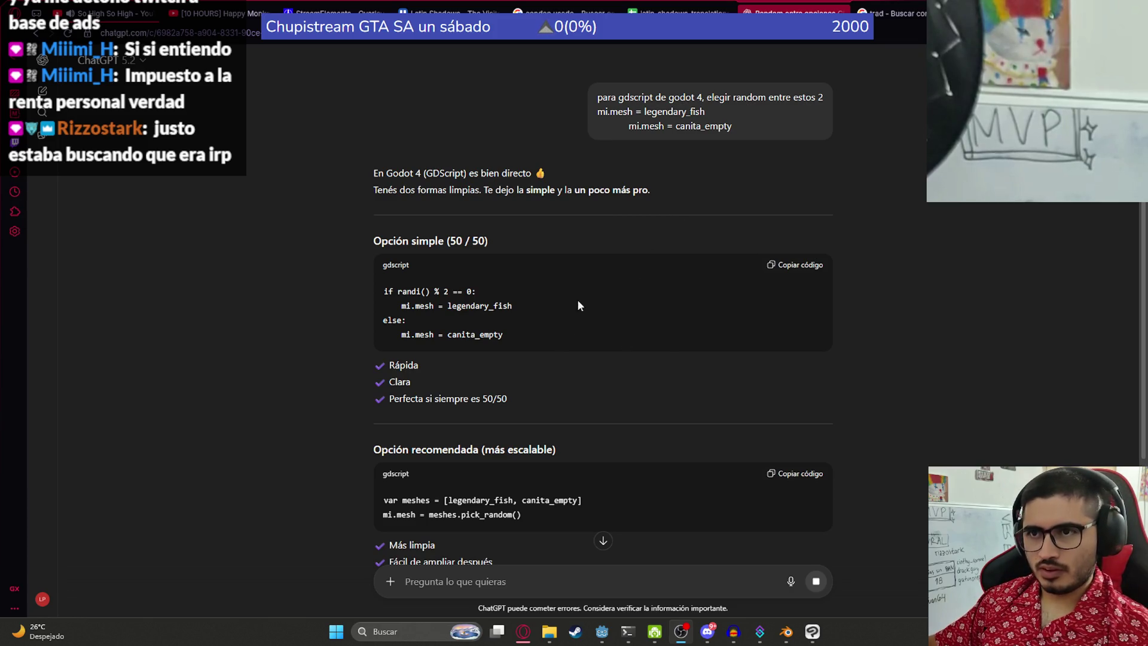
Step: Copy the simple 50/50 randi() snippet from ChatGPT's answer
{"action": "scroll", "coordinate": [460, 257], "scroll_direction": "down", "scroll_amount": 2}
{"action": "left_click", "coordinate": [801, 145]}
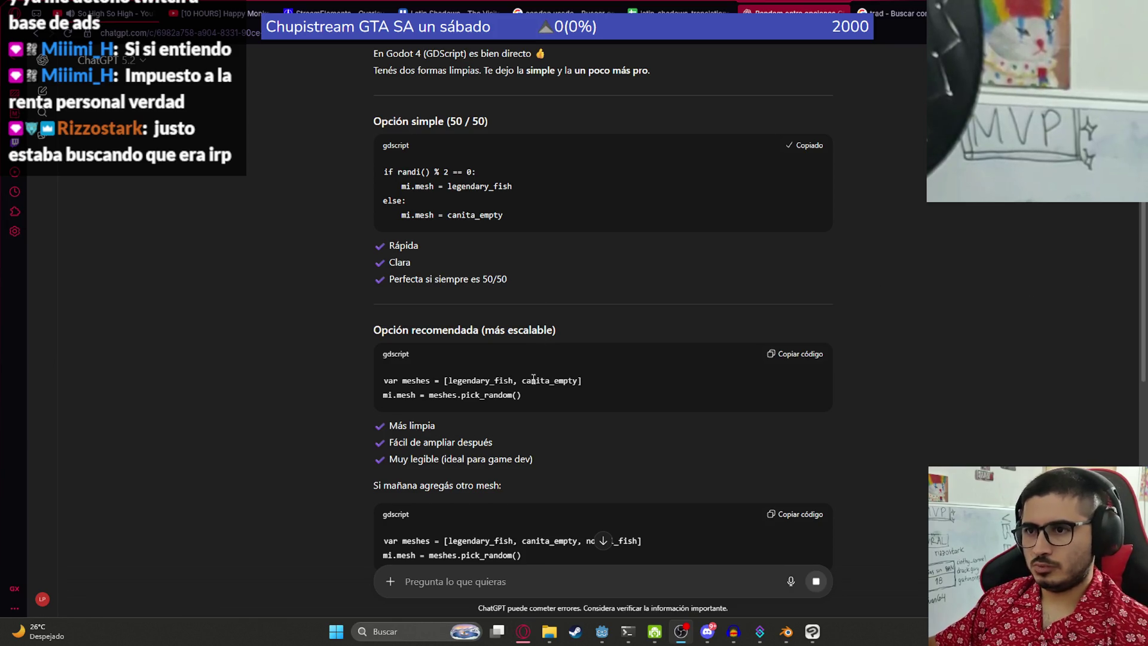
{"action": "left_click", "coordinate": [601, 631]}
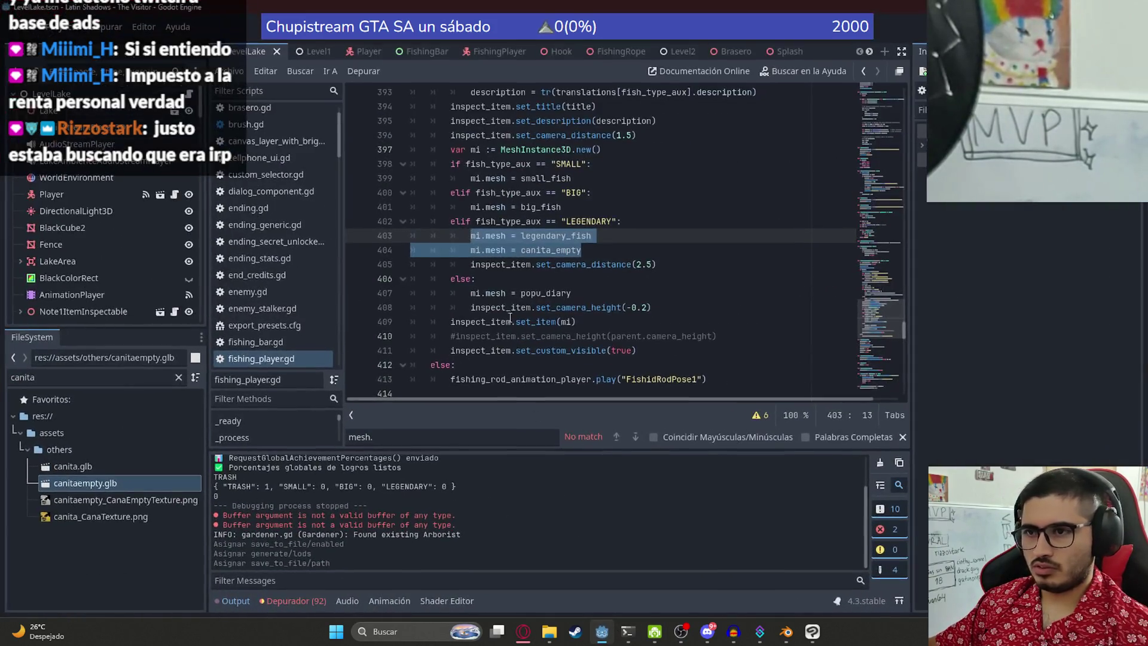
Step: Paste the randi() random-choice block, indent it into the branch, remove the blank line, and save
{"action": "key", "text": "ctrl+v"}
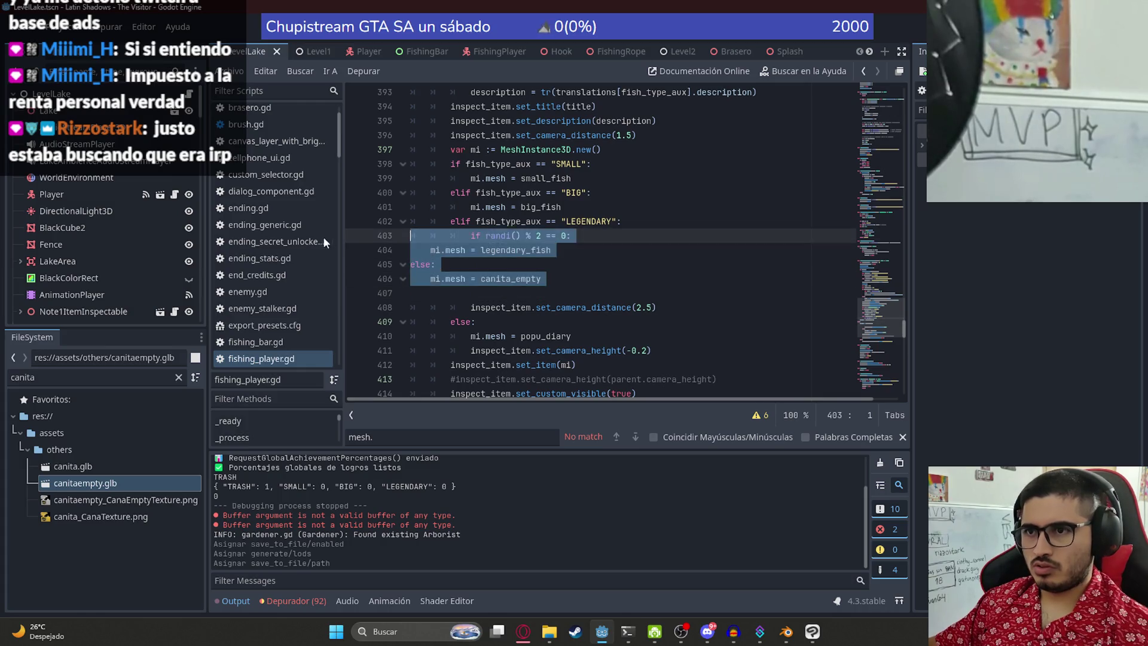
{"action": "key", "text": "Tab"}
{"action": "key", "text": "Tab"}
{"action": "left_click", "coordinate": [622, 278]}
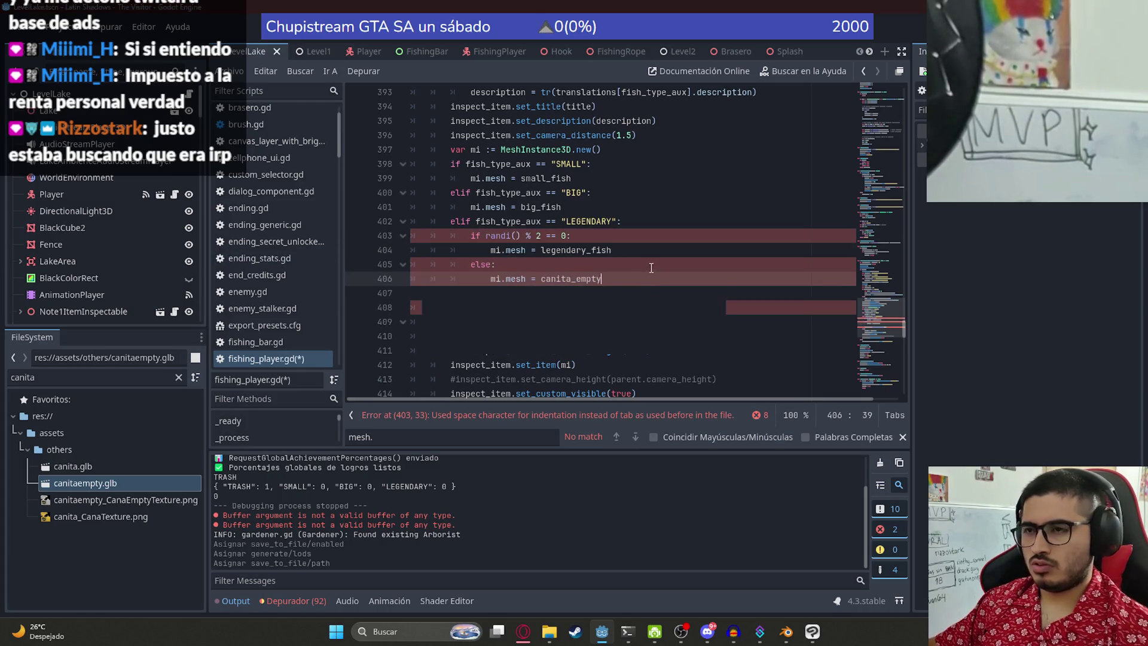
{"action": "key", "text": "Down"}
{"action": "key", "text": "BackSpace"}
{"action": "key", "text": "Up"}
{"action": "key", "text": "ctrl+s"}
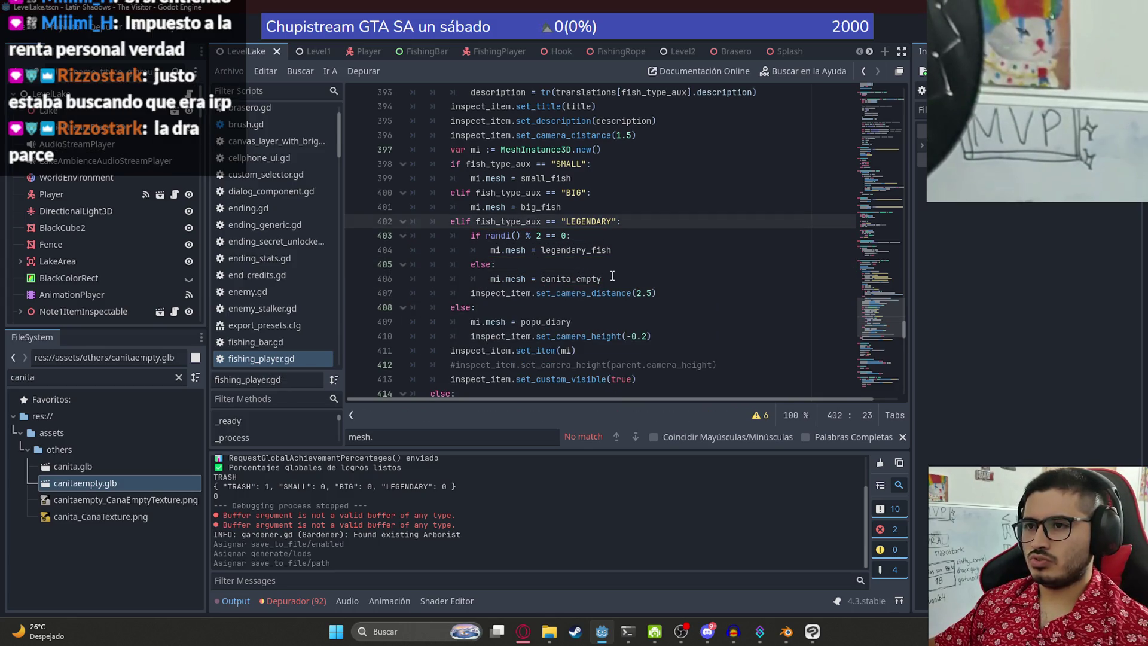
Step: Undo the indentation and pasted-block edits, then redo them to restore the random-choice code
{"action": "key", "text": "Down"}
{"action": "key", "text": "End"}
{"action": "key", "text": "shift+Up"}
{"action": "key", "text": "ctrl+z"}
{"action": "key", "text": "ctrl+z"}
{"action": "key", "text": "ctrl+z"}
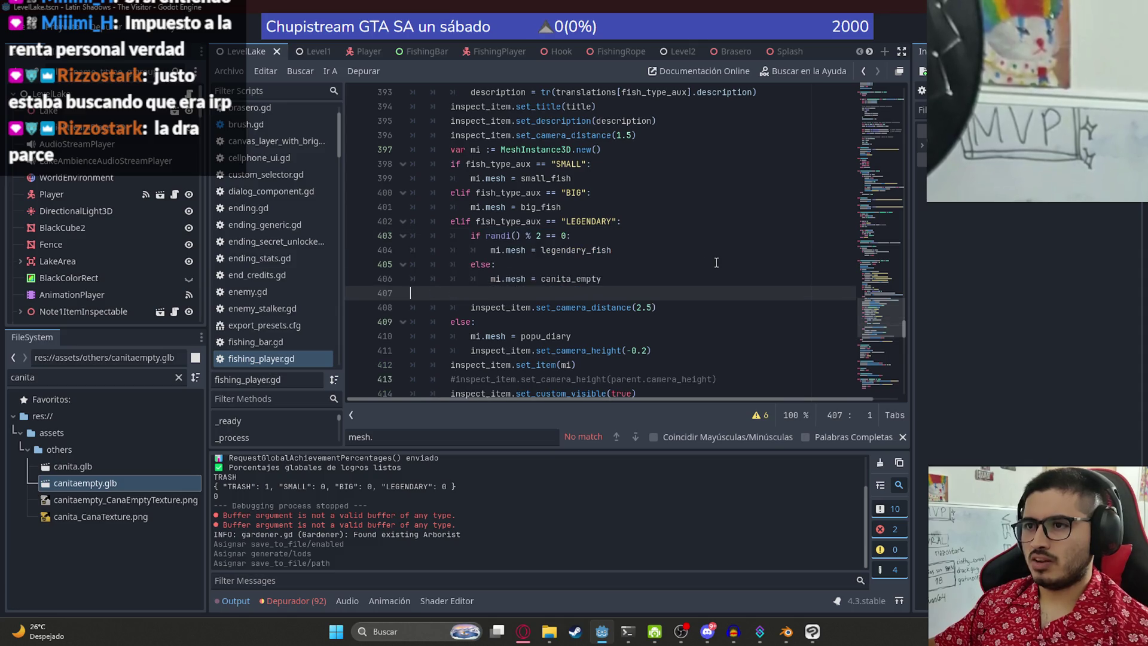
{"action": "key", "text": "ctrl+z"}
{"action": "key", "text": "ctrl+z"}
{"action": "key", "text": "ctrl+z"}
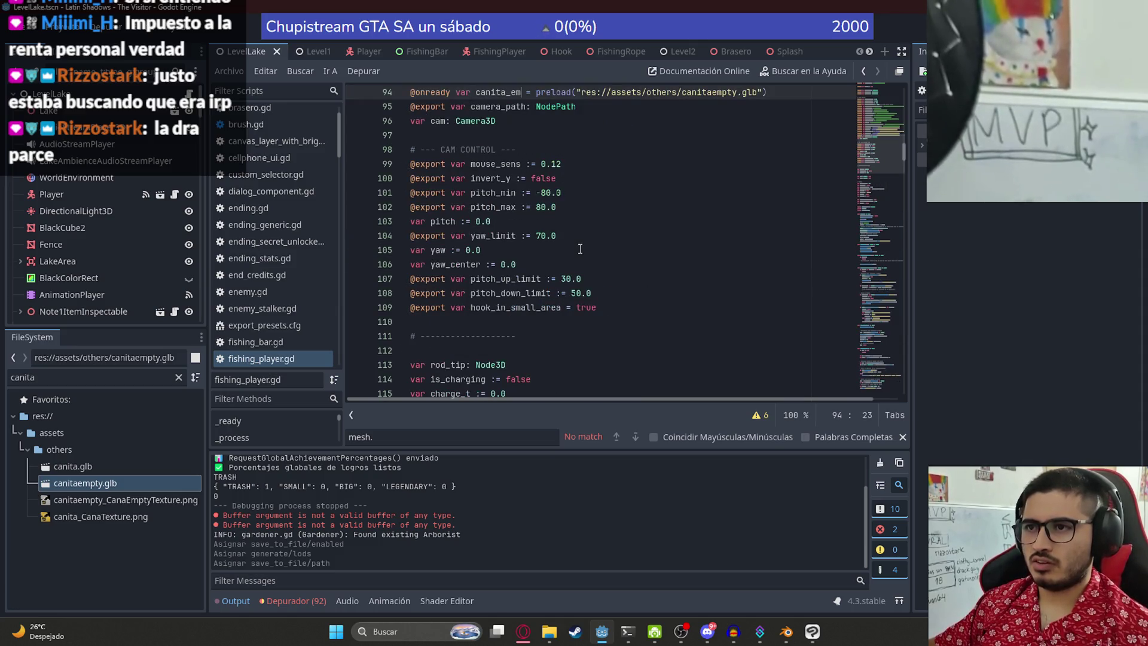
{"action": "key", "text": "ctrl+z"}
{"action": "scroll", "coordinate": [574, 296], "scroll_direction": "down", "scroll_amount": 2}
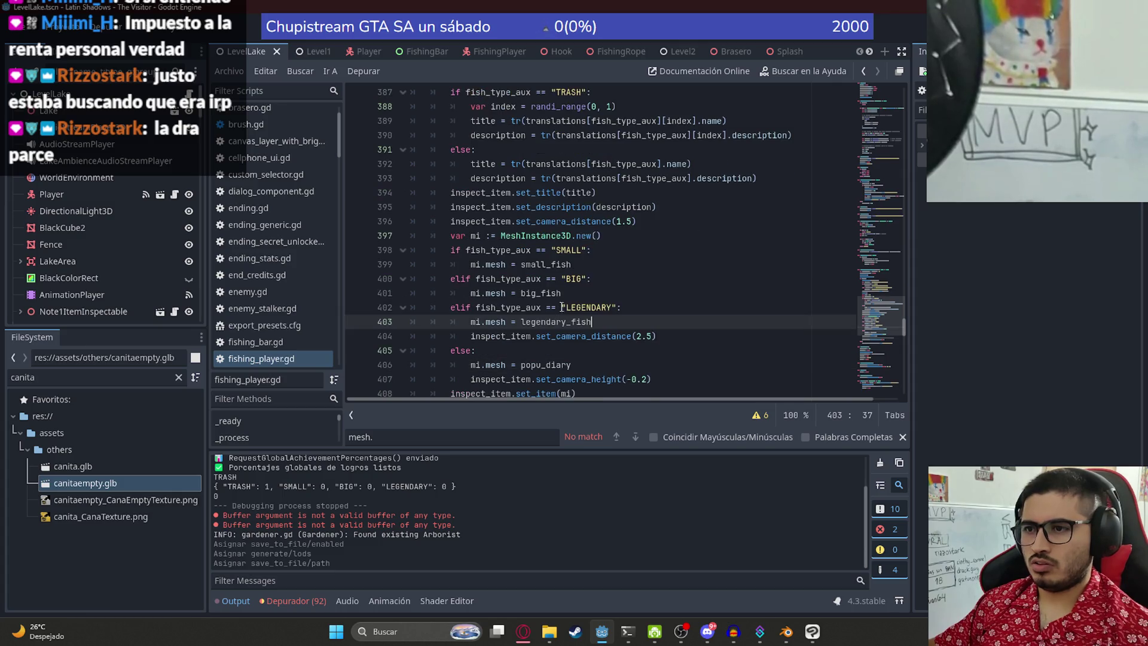
{"action": "key", "text": "ctrl+y"}
{"action": "key", "text": "ctrl+y"}
{"action": "key", "text": "ctrl+y"}
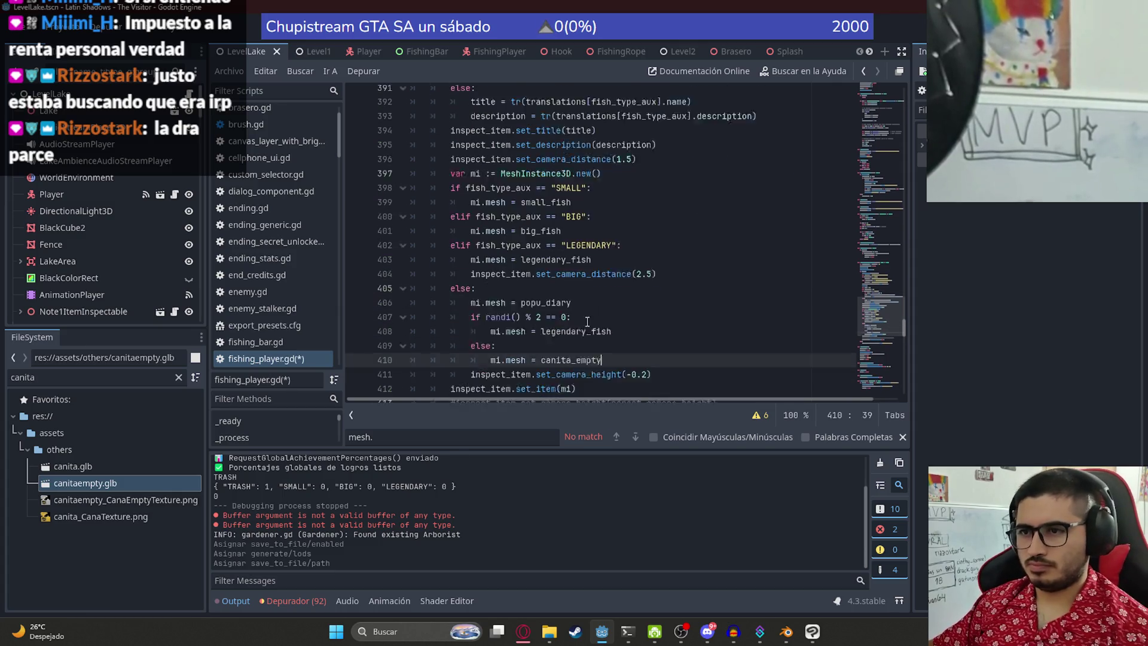
Step: Replace legendary_fish with popu_diary in the random branch, delete the old popu_diary line, and save
{"action": "double_click", "coordinate": [549, 281]}
{"action": "key", "text": "ctrl+c"}
{"action": "double_click", "coordinate": [555, 306]}
{"action": "key", "text": "ctrl+v"}
{"action": "key", "text": "Up"}
{"action": "key", "text": "Up"}
{"action": "key", "text": "shift+Up"}
{"action": "key", "text": "BackSpace"}
{"action": "key", "text": "ctrl+s"}
Step: Review the fish_type_aux branches and type 'bolsatrash' after the popu_diary line
{"action": "double_click", "coordinate": [539, 220]}
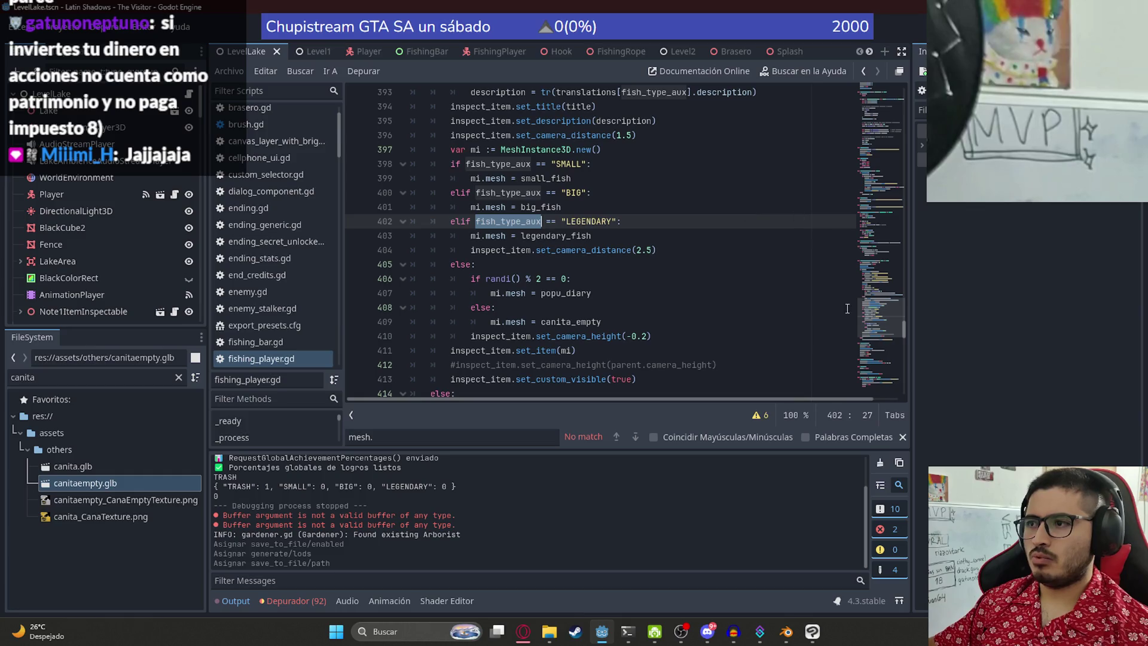
{"action": "left_click", "coordinate": [621, 298]}
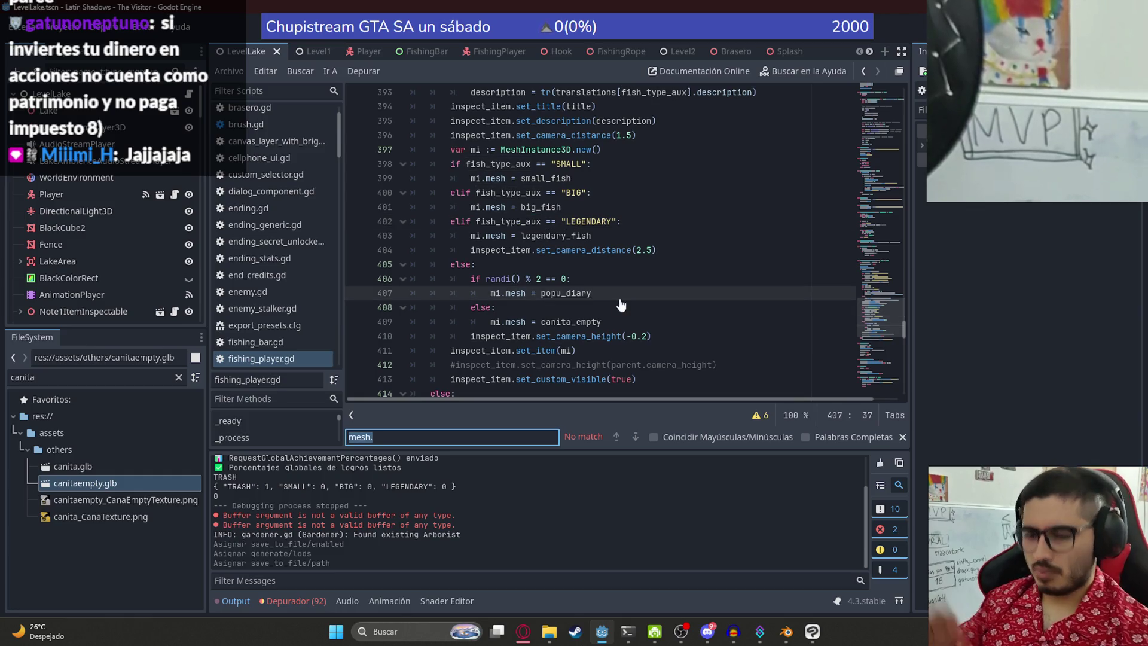
{"action": "type", "text": "bolsa"}
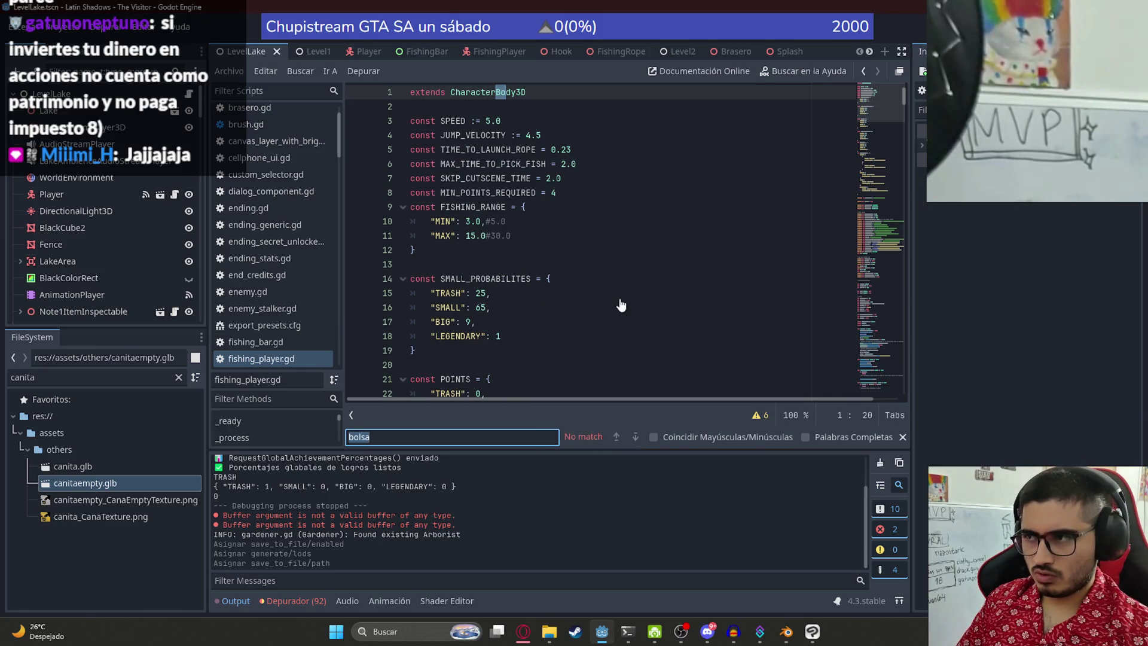
{"action": "type", "text": "trash"}
Step: Search the script for TRASH and step through matches to the TRASH catch branch near line 387
{"action": "key", "text": "Return"}
{"action": "key", "text": "Return"}
{"action": "key", "text": "Return"}
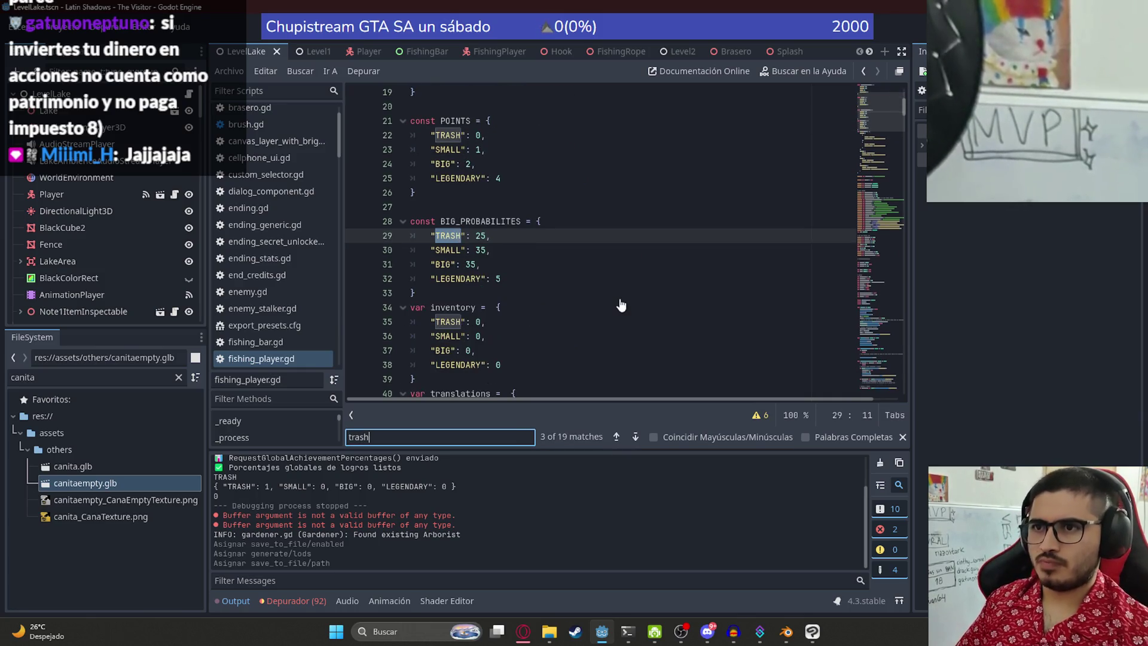
{"action": "key", "text": "Return"}
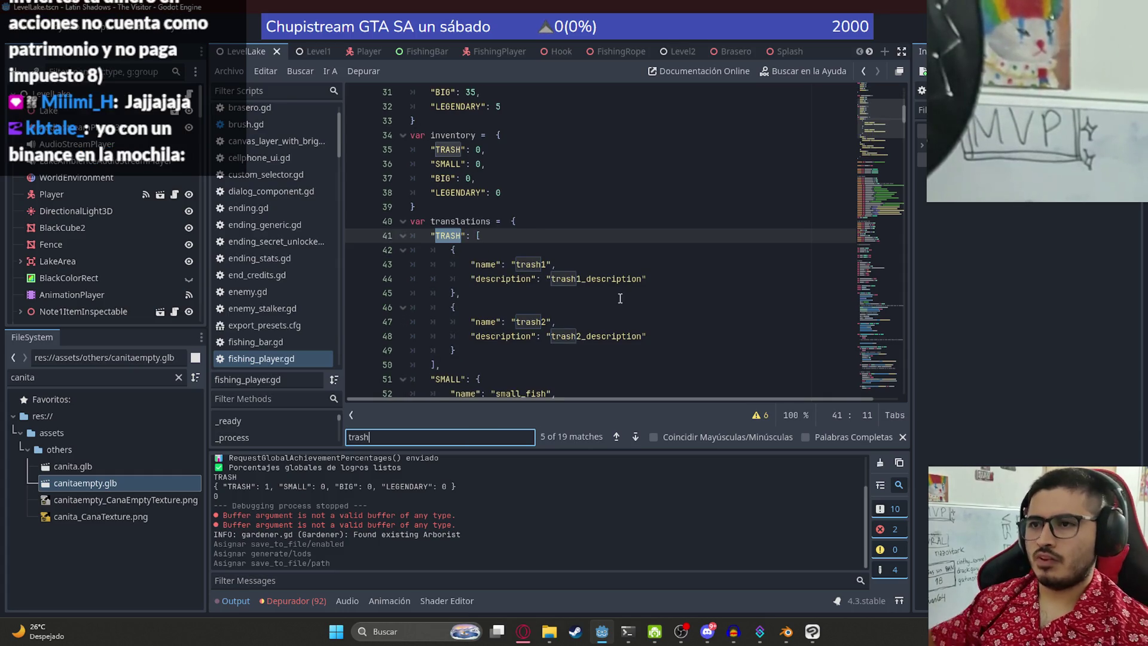
{"action": "left_click", "coordinate": [622, 218]}
{"action": "left_click", "coordinate": [537, 305]}
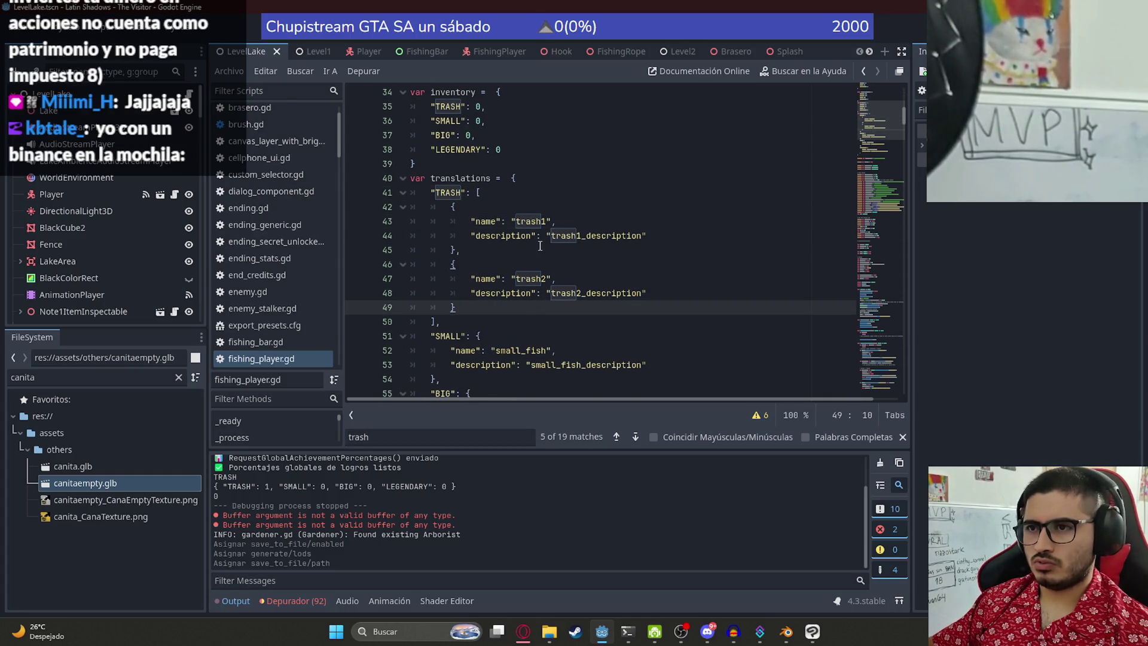
{"action": "double_click", "coordinate": [454, 192]}
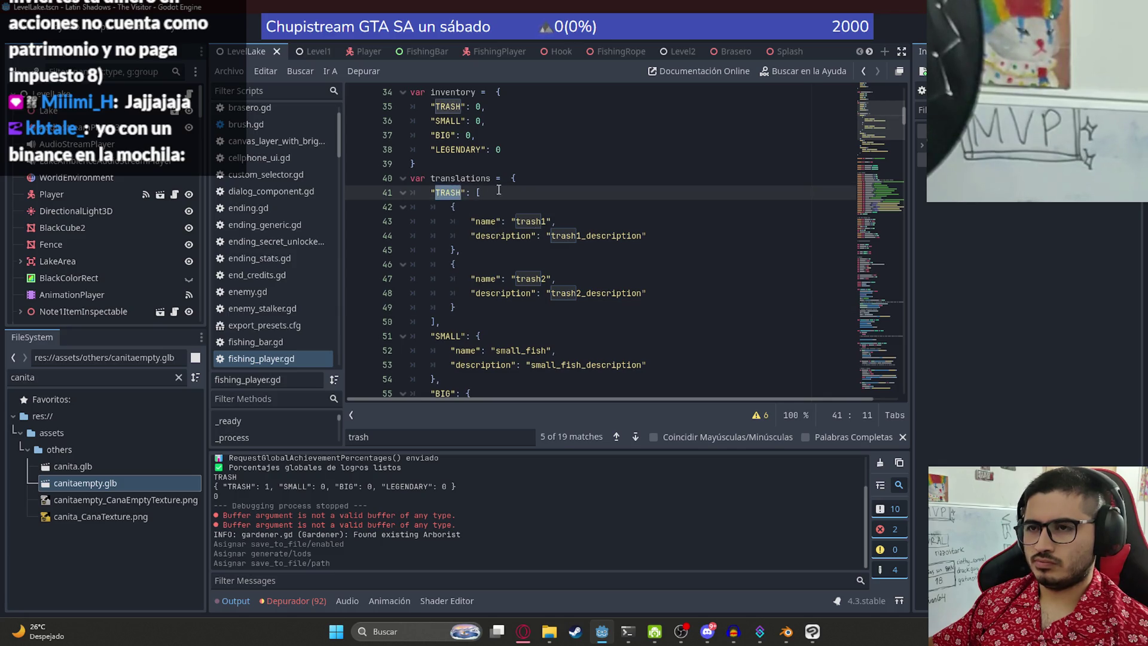
{"action": "key", "text": "ctrl+f"}
{"action": "key", "text": "Return"}
{"action": "key", "text": "Return"}
{"action": "key", "text": "Return"}
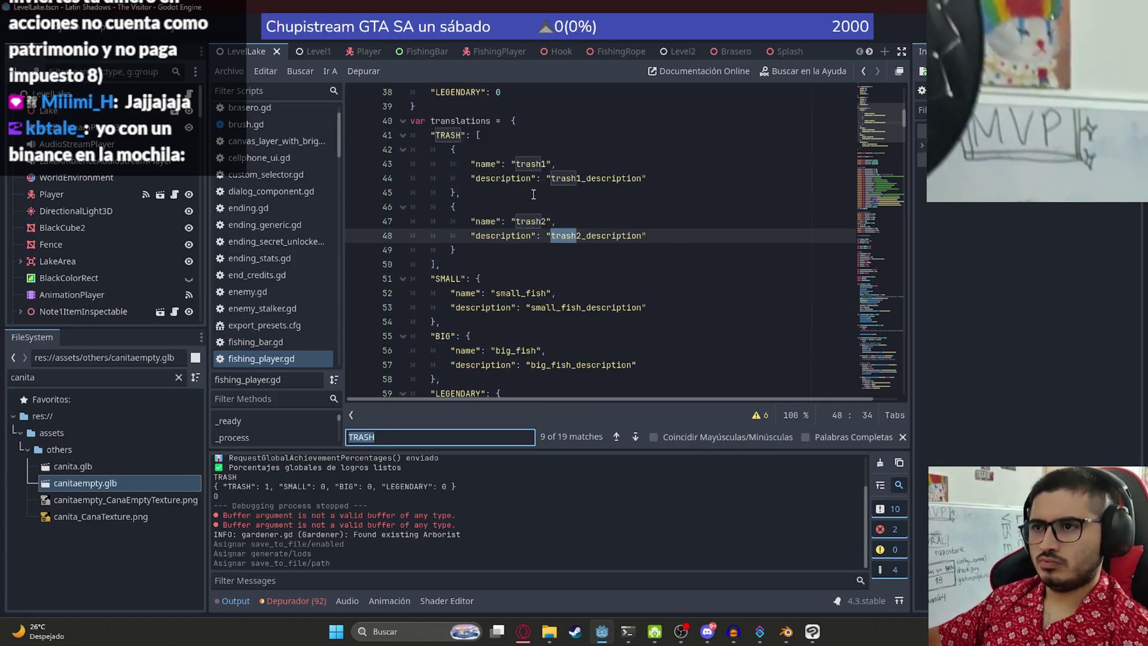
{"action": "key", "text": "Return"}
{"action": "key", "text": "Return"}
{"action": "key", "text": "Return"}
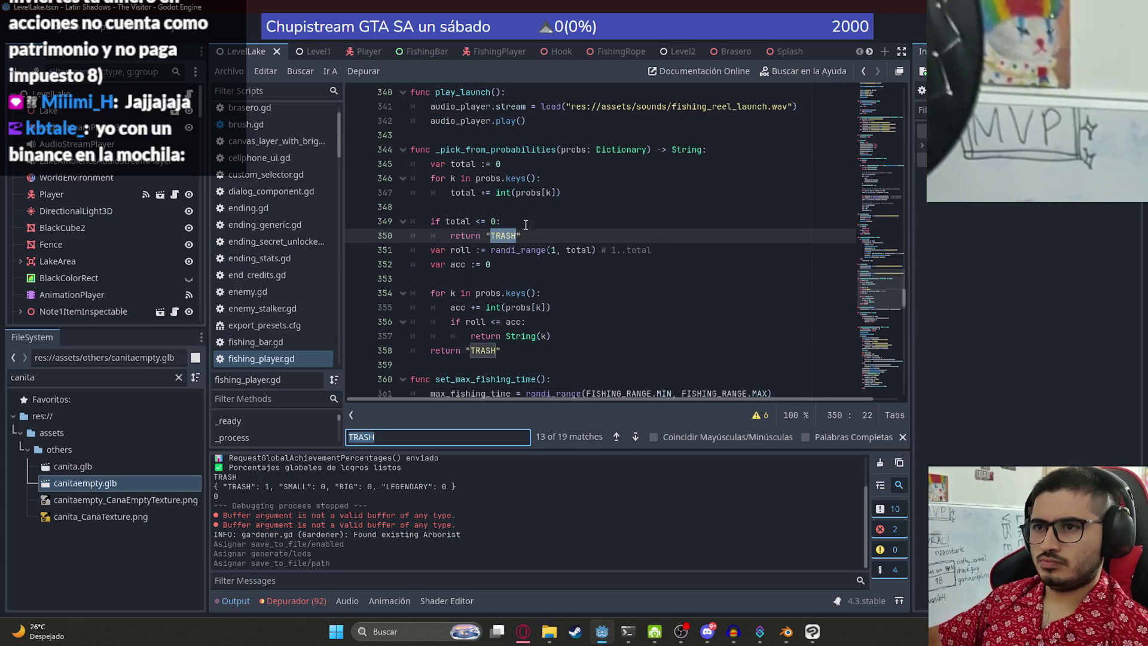
{"action": "key", "text": "Return"}
{"action": "key", "text": "Return"}
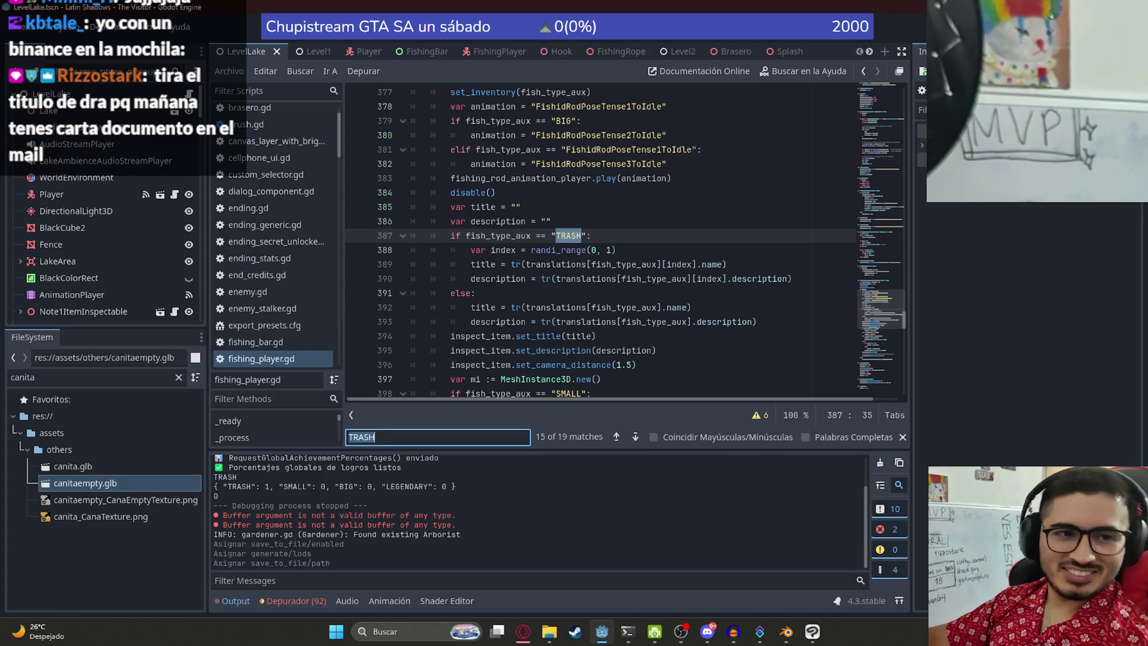
Step: Inspect the TRASH branch and select the 'var index = randi_range(0, 1)' line 388
{"action": "key", "text": "alt+Tab"}
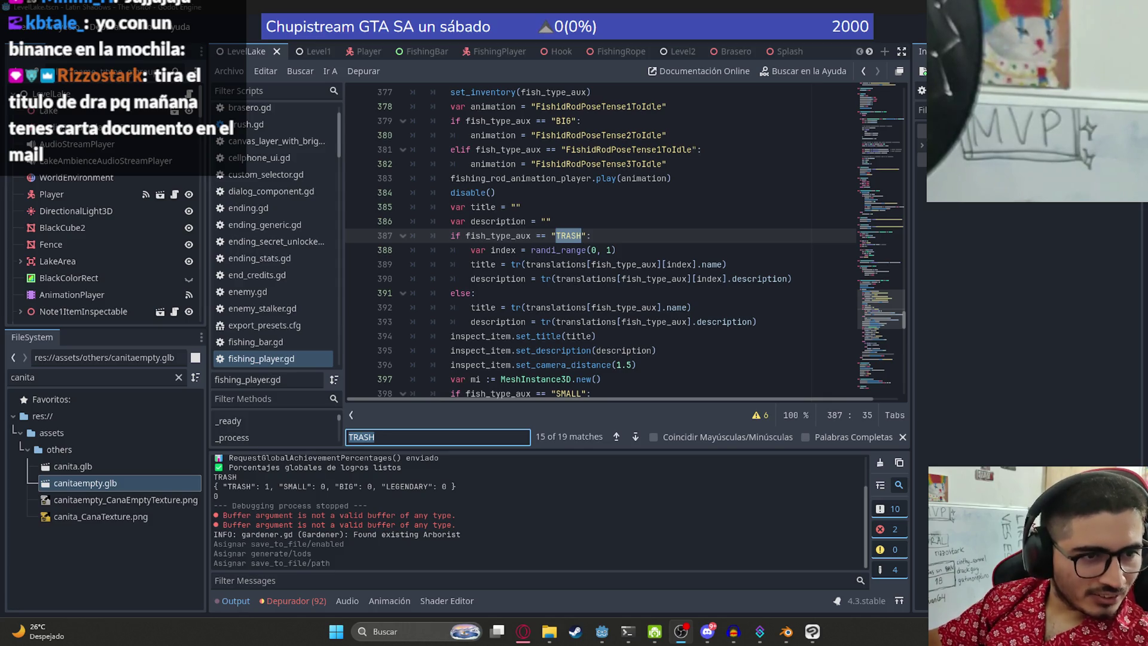
{"action": "left_click", "coordinate": [620, 227]}
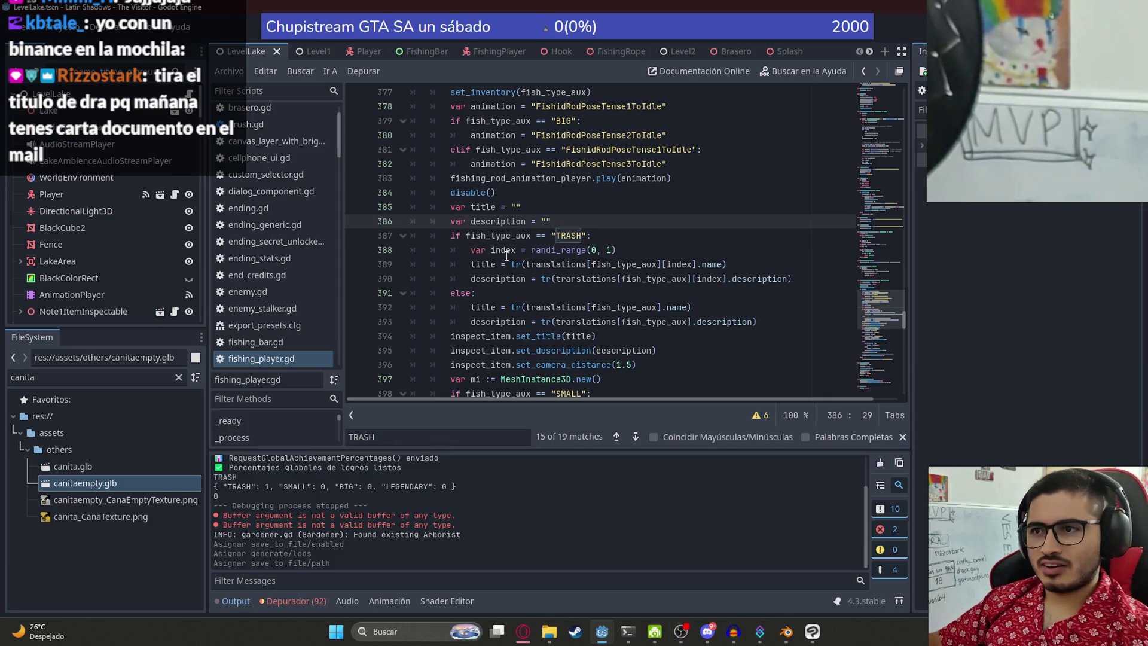
{"action": "double_click", "coordinate": [489, 278]}
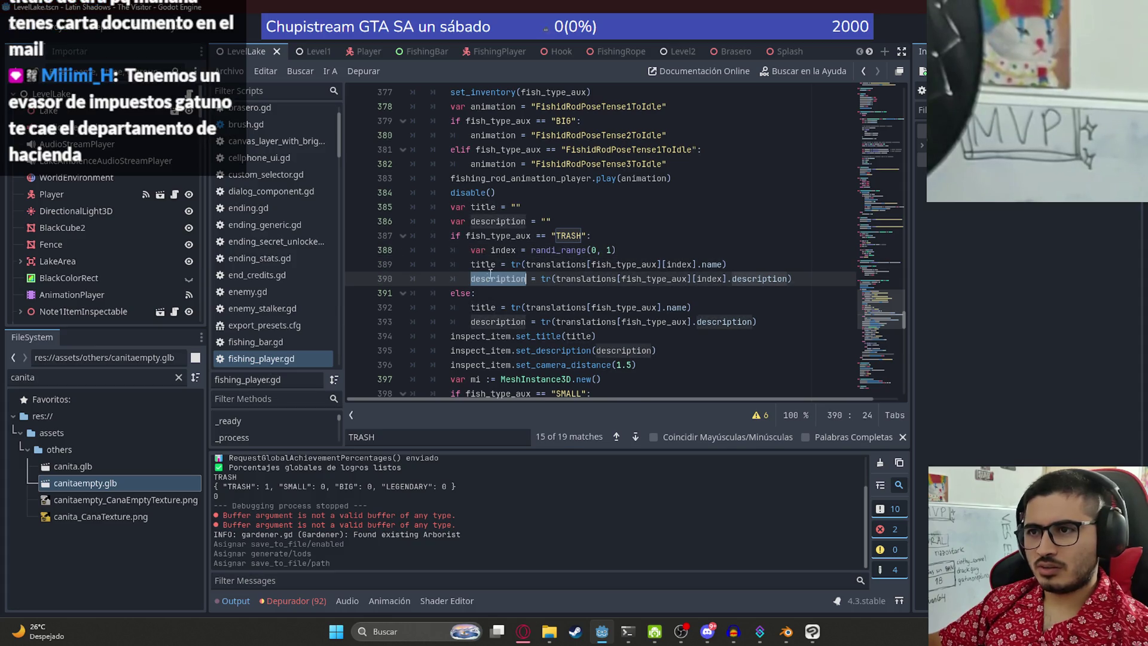
{"action": "scroll", "coordinate": [489, 276], "scroll_direction": "up", "scroll_amount": 3}
{"action": "scroll", "coordinate": [529, 255], "scroll_direction": "down", "scroll_amount": 7}
{"action": "scroll", "coordinate": [529, 255], "scroll_direction": "up", "scroll_amount": 4}
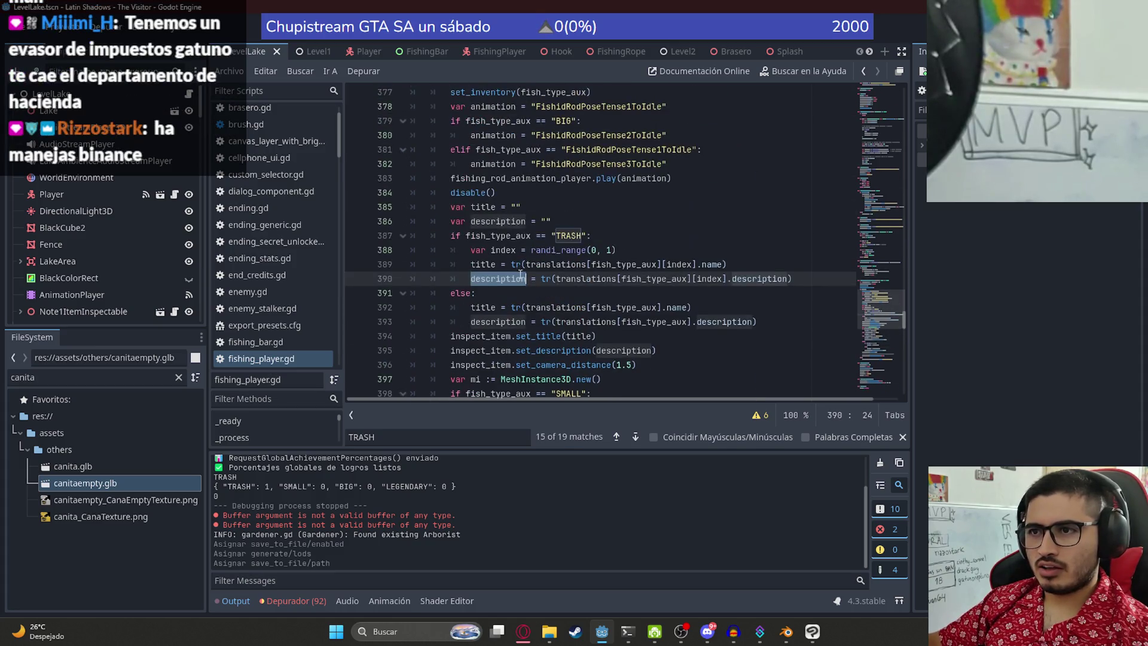
{"action": "left_click", "coordinate": [505, 250]}
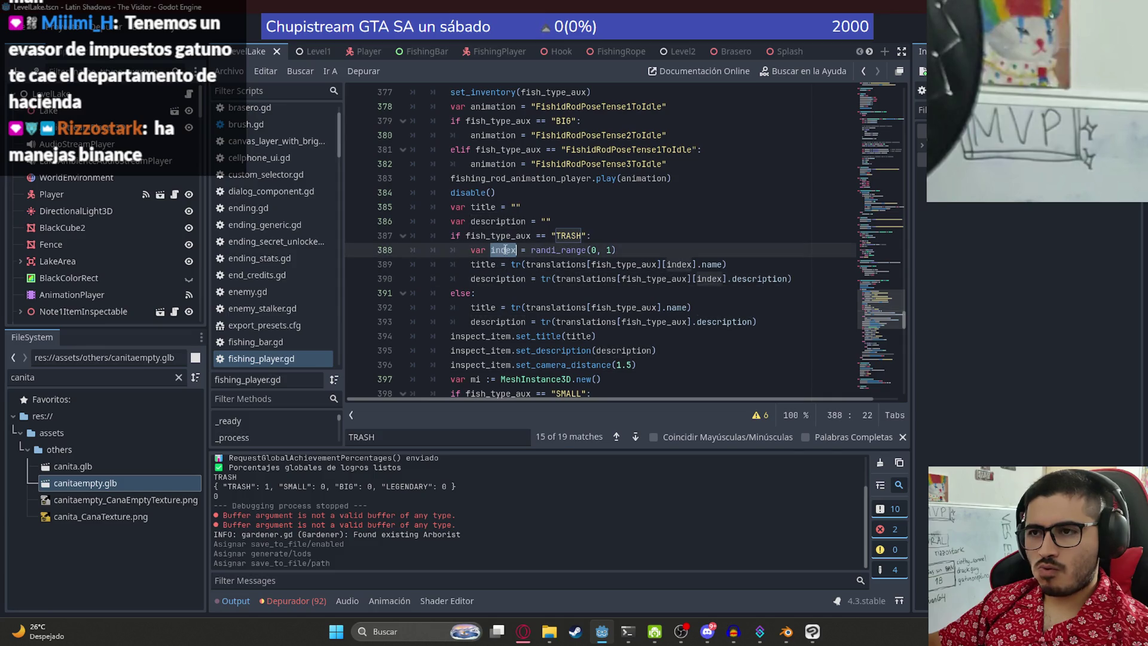
{"action": "scroll", "coordinate": [516, 238], "scroll_direction": "down", "scroll_amount": 12}
{"action": "scroll", "coordinate": [517, 238], "scroll_direction": "up", "scroll_amount": 12}
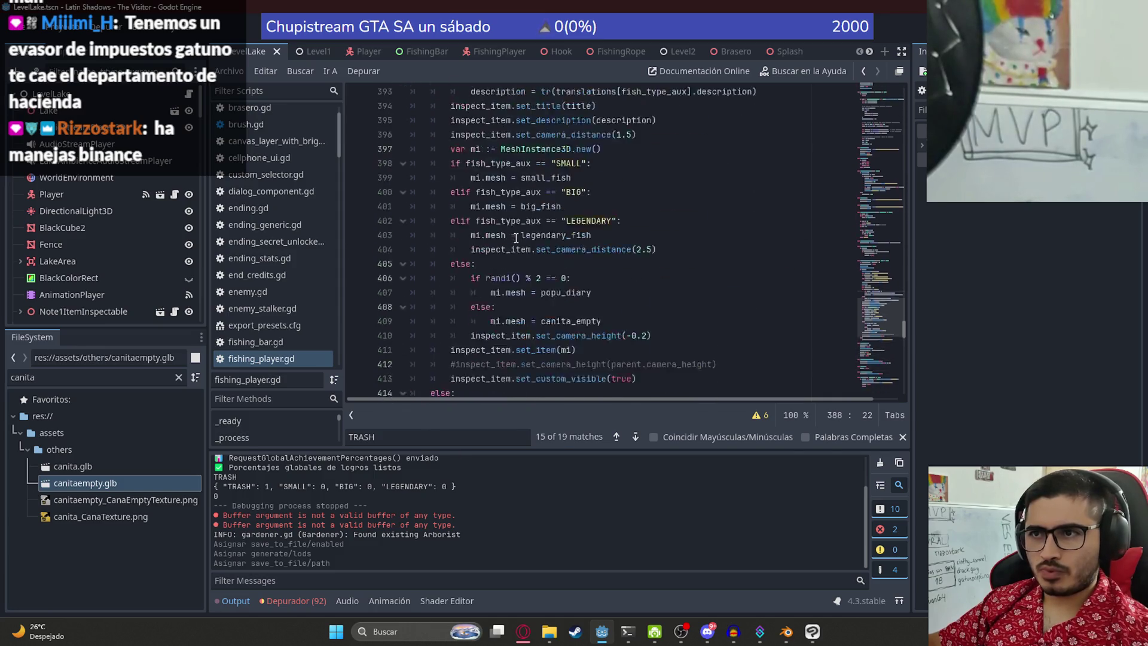
{"action": "left_click", "coordinate": [627, 236]}
{"action": "left_click_drag", "start_coordinate": [631, 248], "coordinate": [502, 250]}
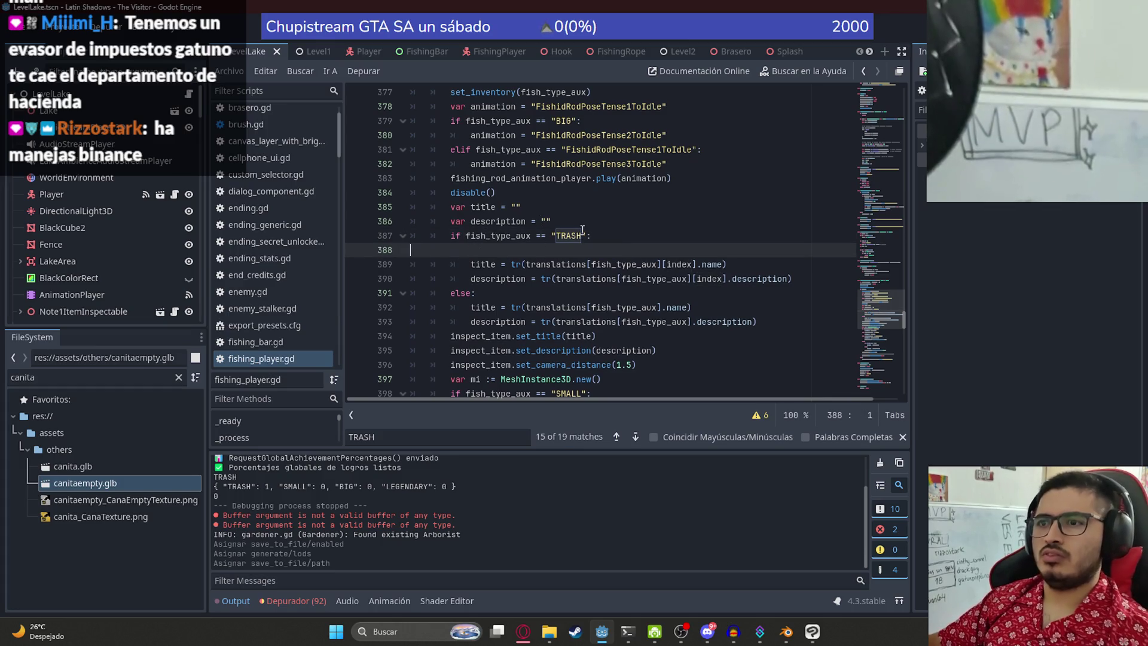
Step: Move the randi_range line below disable(), rename its variable to trash_index, and save
{"action": "key", "text": "BackSpace"}
{"action": "key", "text": "BackSpace"}
{"action": "key", "text": "BackSpace"}
{"action": "scroll", "coordinate": [583, 241], "scroll_direction": "up", "scroll_amount": 2}
{"action": "left_click", "coordinate": [552, 277]}
{"action": "key", "text": "Return"}
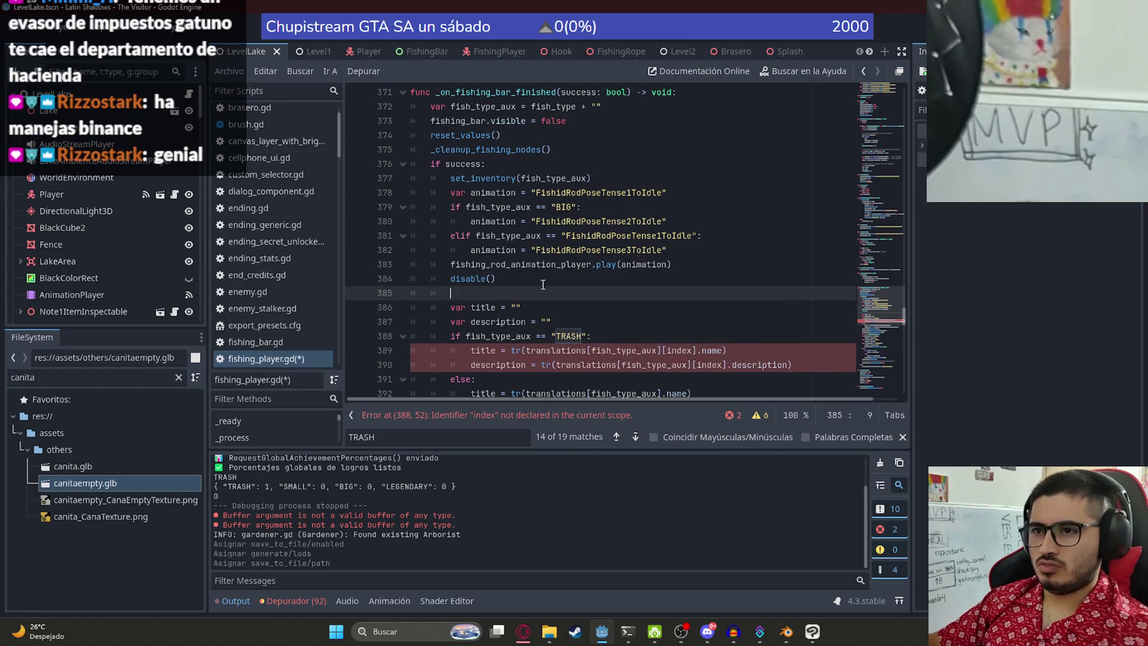
{"action": "type", "text": "var index = randi_range(0, 1)"}
{"action": "double_click", "coordinate": [476, 293]}
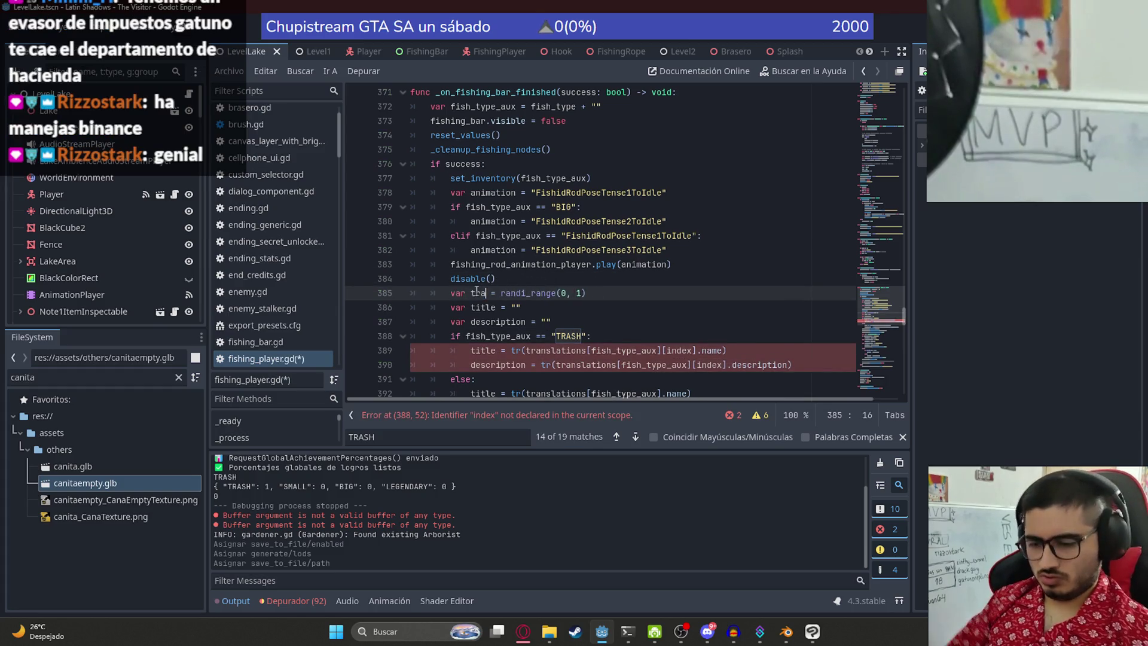
{"action": "type", "text": "trash_index"}
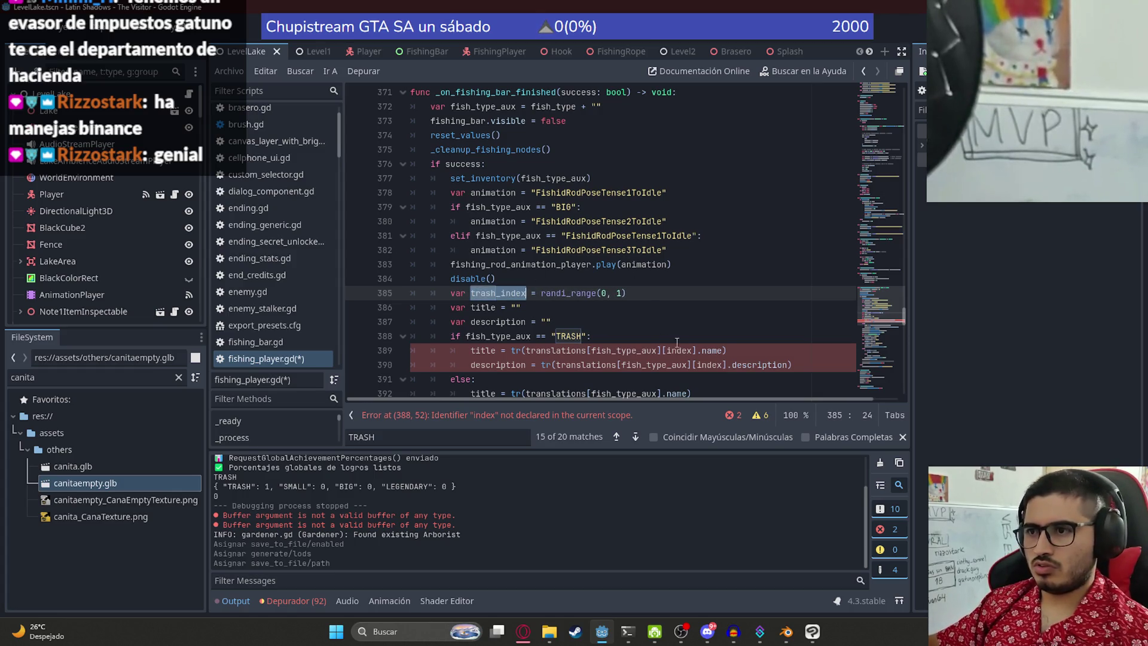
{"action": "key", "text": "ctrl+s"}
Step: Replace index on lines 389–390 and randi() % 2 on line 406 with trash_index, then save
{"action": "left_click", "coordinate": [669, 350]}
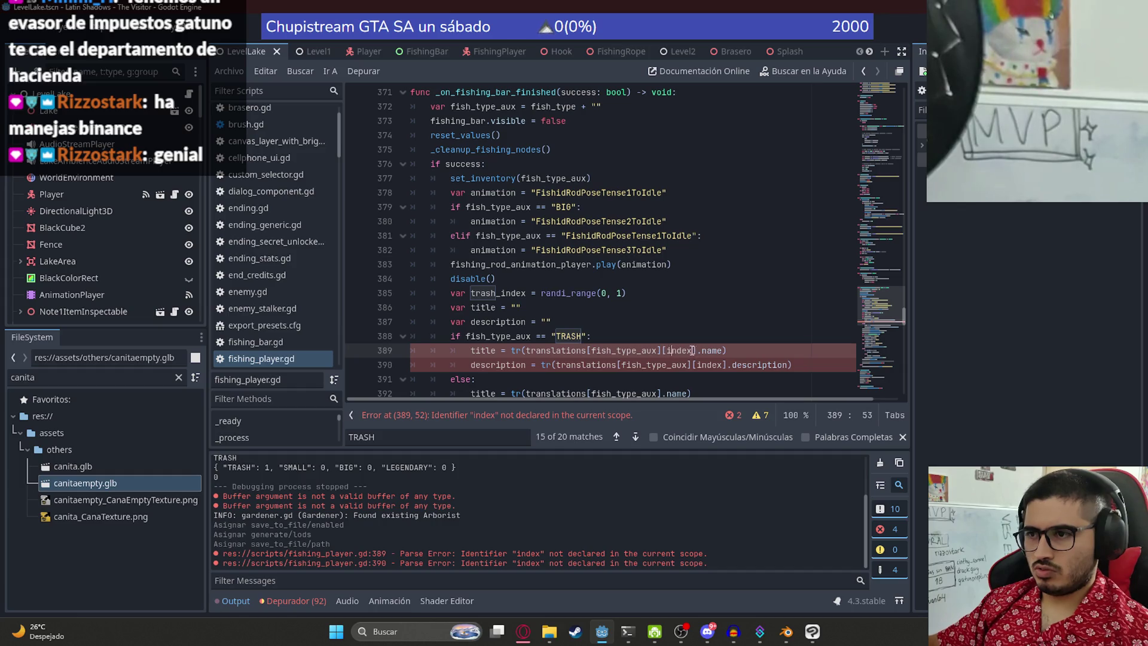
{"action": "key", "text": "ctrl+d"}
{"action": "type", "text": "trash_index"}
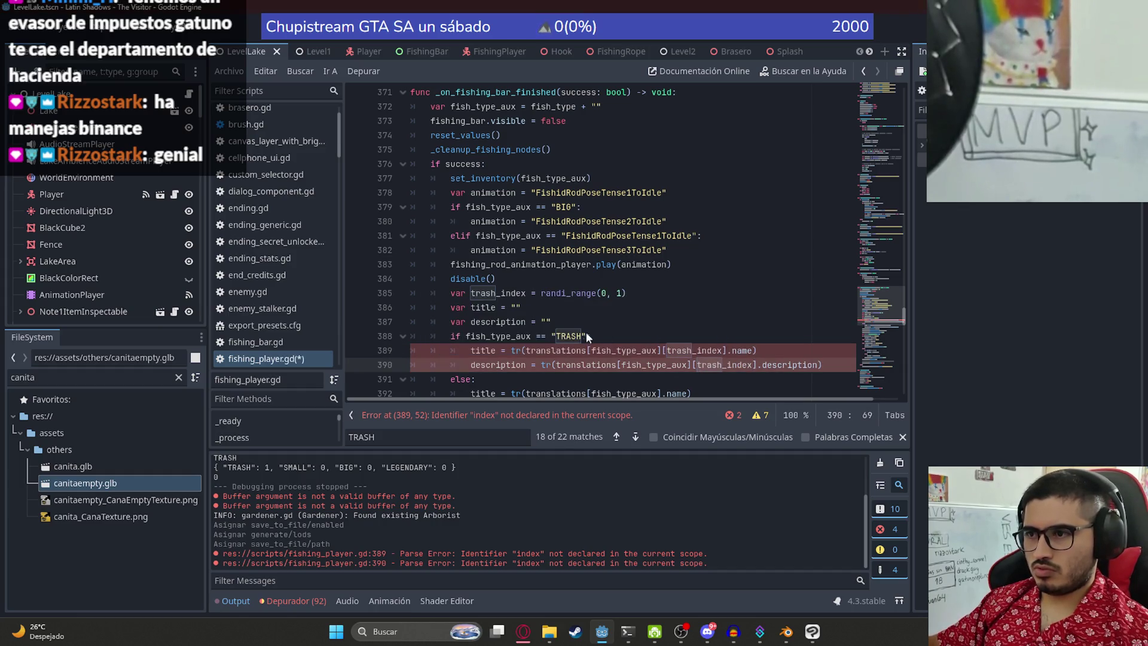
{"action": "left_click", "coordinate": [583, 335]}
{"action": "scroll", "coordinate": [573, 269], "scroll_direction": "down", "scroll_amount": 10}
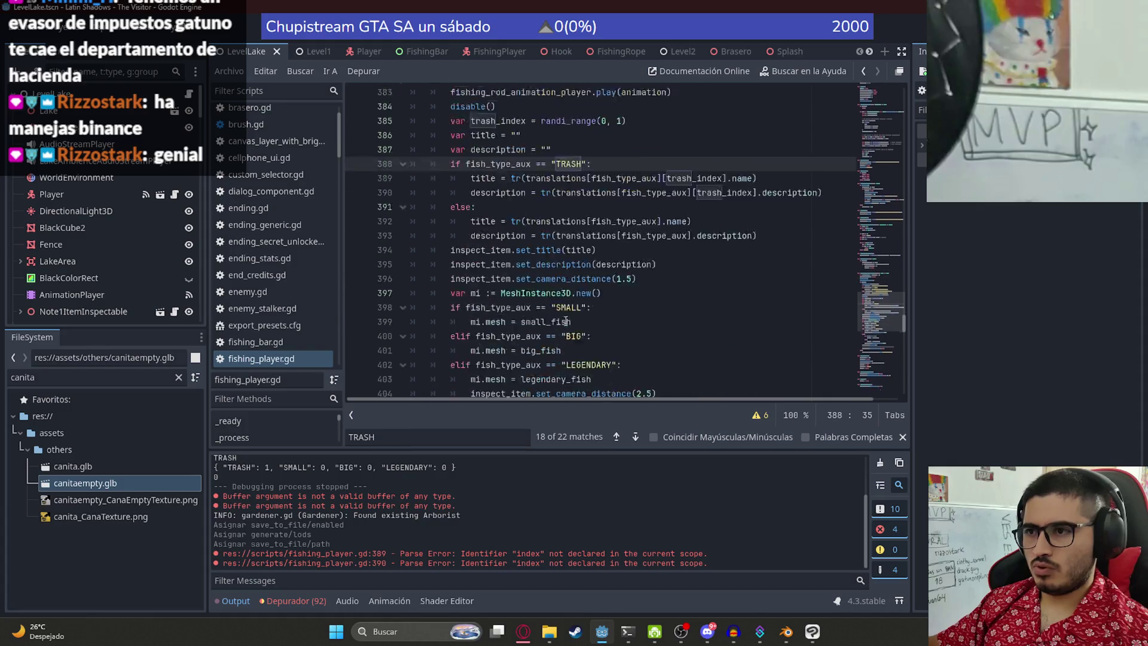
{"action": "left_click", "coordinate": [486, 163]}
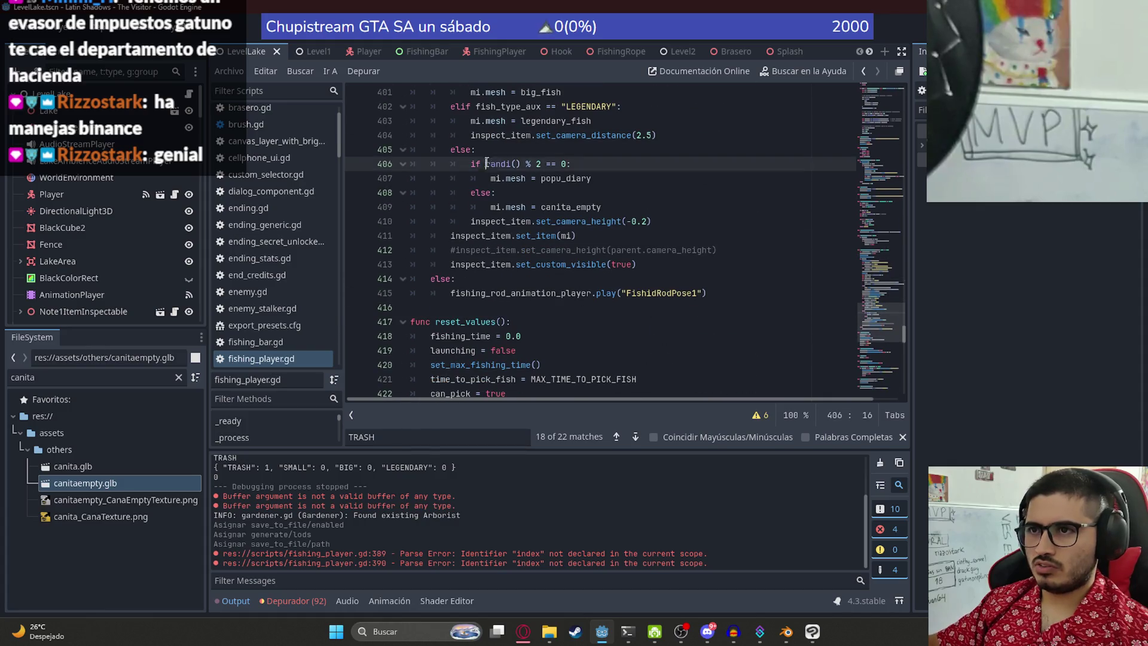
{"action": "type", "text": "trash_index"}
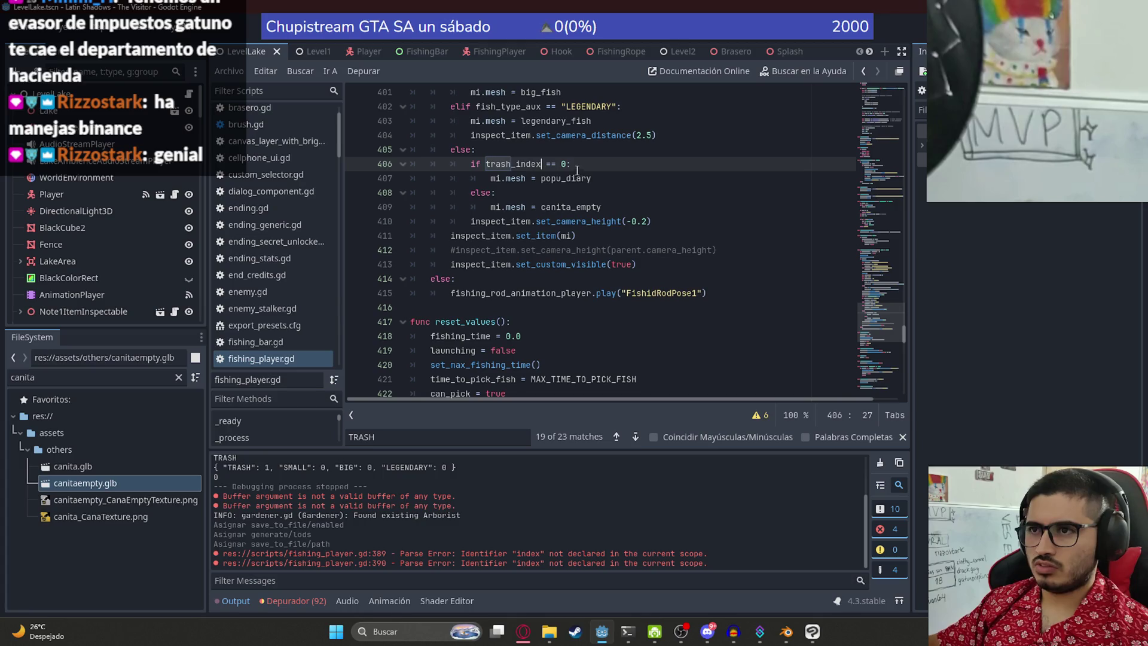
{"action": "key", "text": "ctrl+s"}
Step: Check the canita_empty assignment and the trash entries in the translations sheet, then return to the script
{"action": "left_click", "coordinate": [576, 207]}
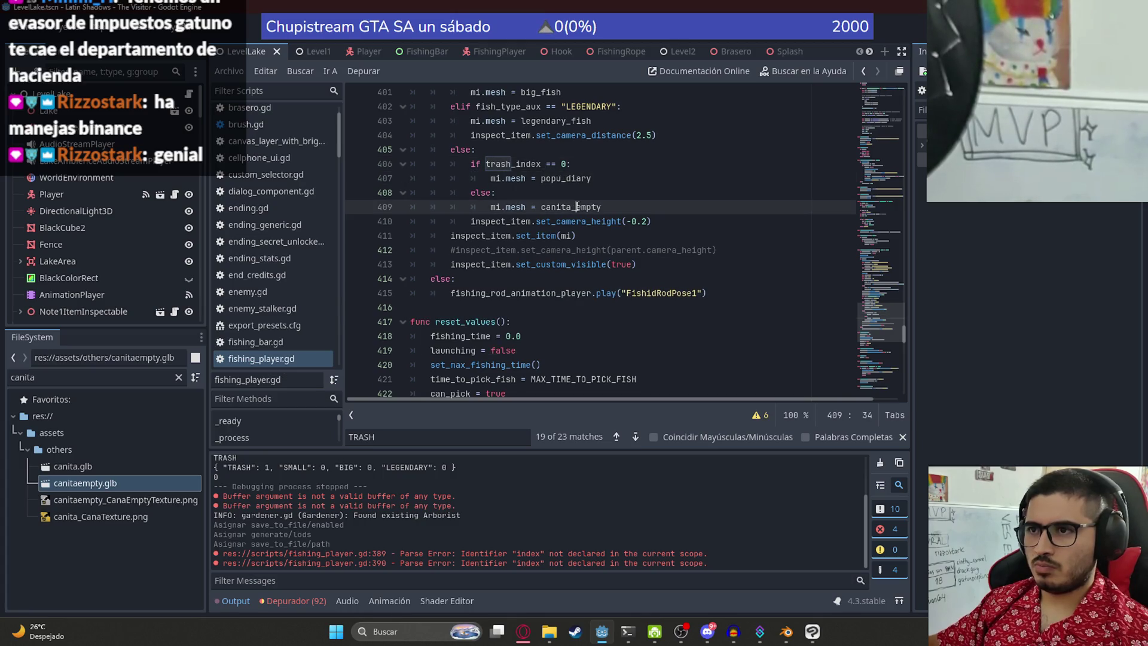
{"action": "left_click", "coordinate": [523, 631]}
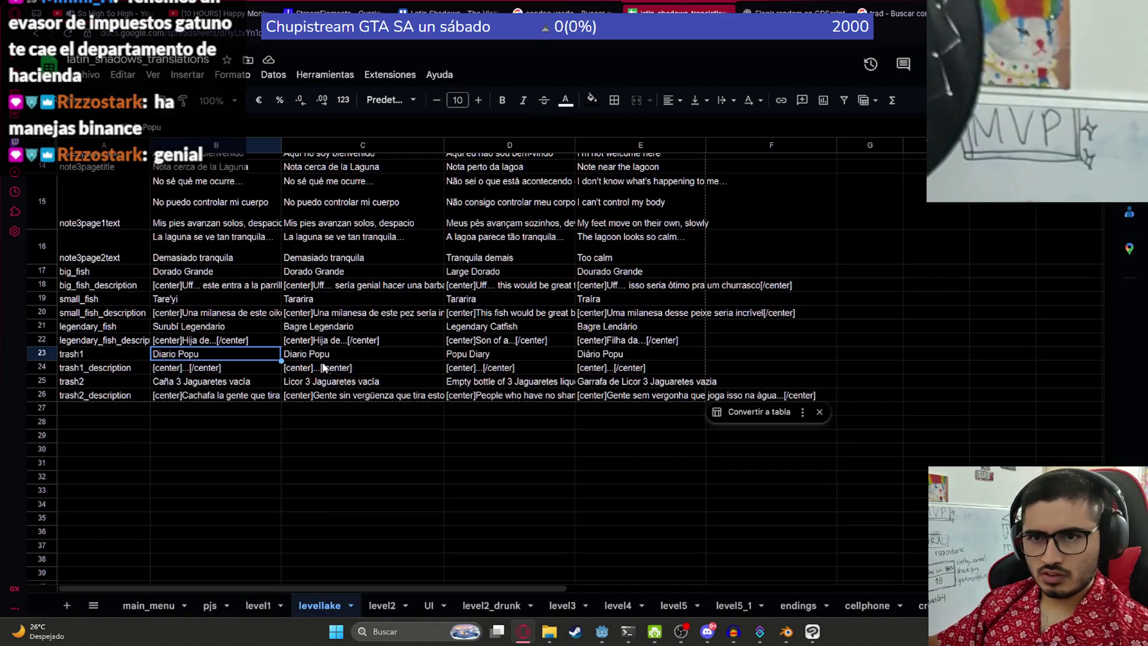
{"action": "key", "text": "alt+Tab"}
{"action": "left_click", "coordinate": [572, 307]}
{"action": "left_click", "coordinate": [228, 71]}
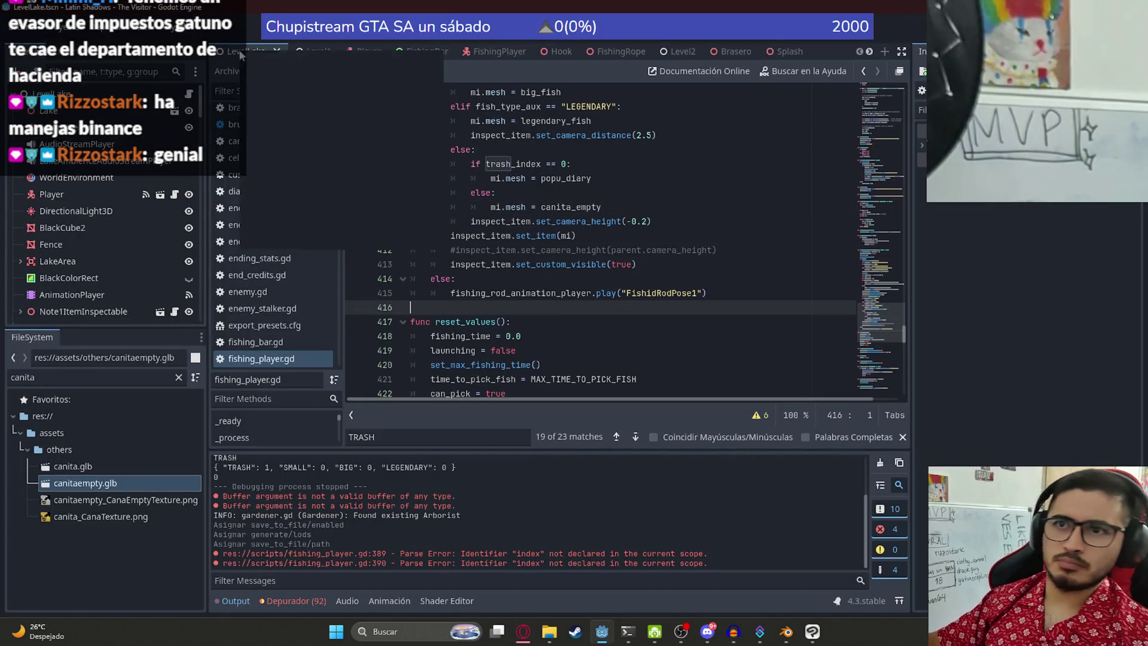
Step: Save via Archivo > Guardar, run the project with F5, and cast the fishing line
{"action": "left_click", "coordinate": [303, 146]}
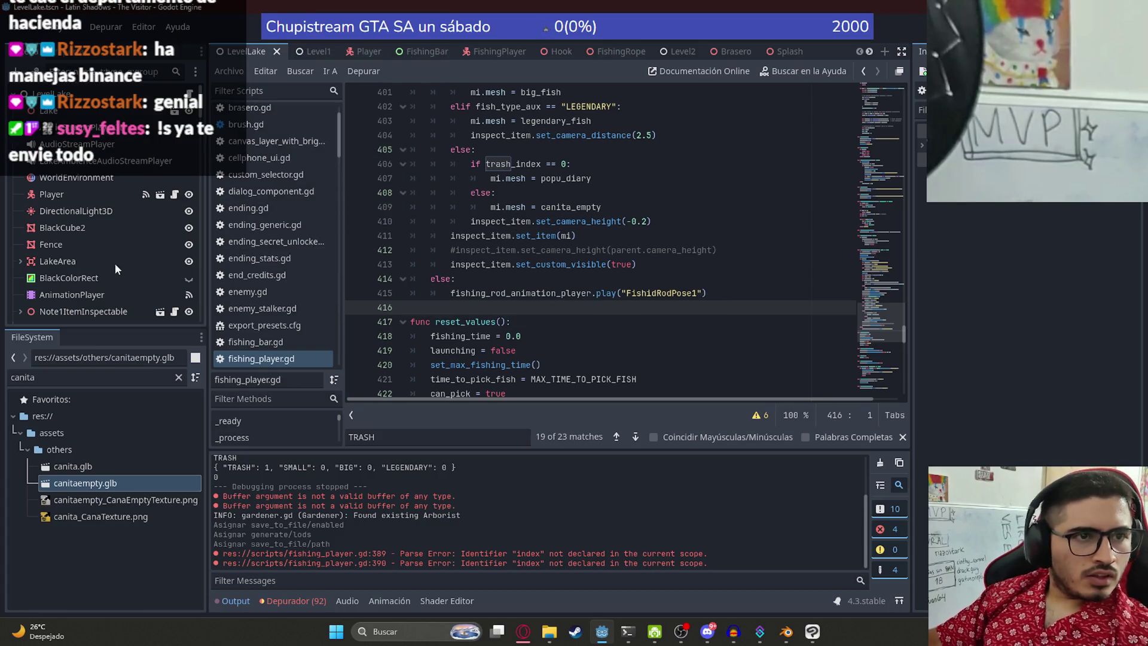
{"action": "key", "text": "F5"}
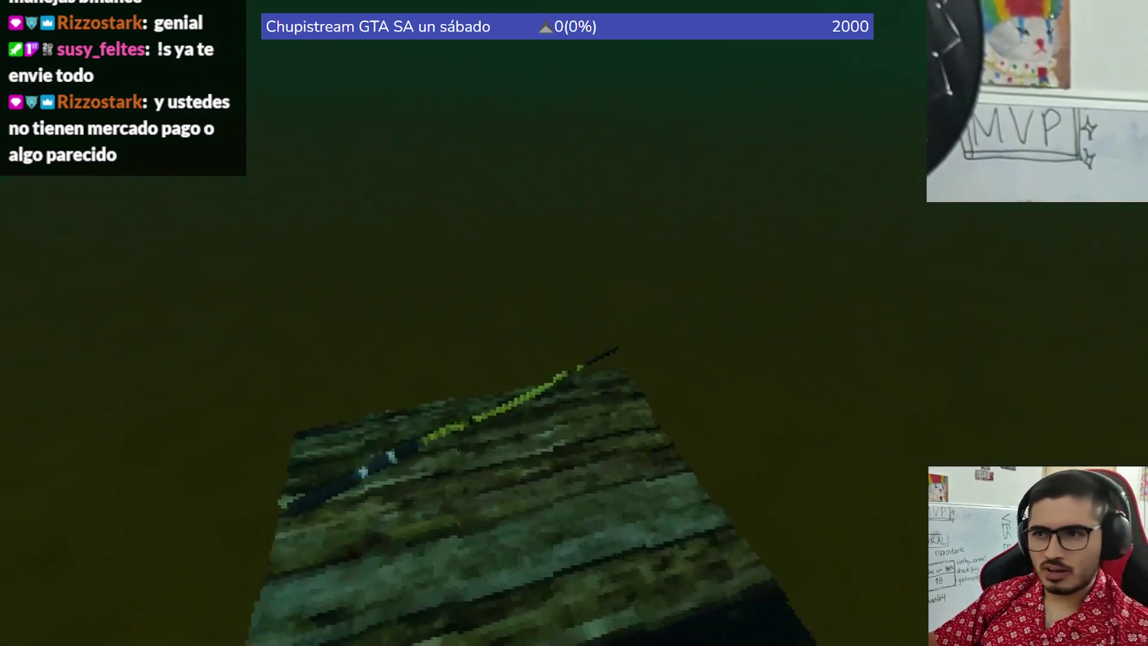
{"action": "left_click", "coordinate": [315, 550]}
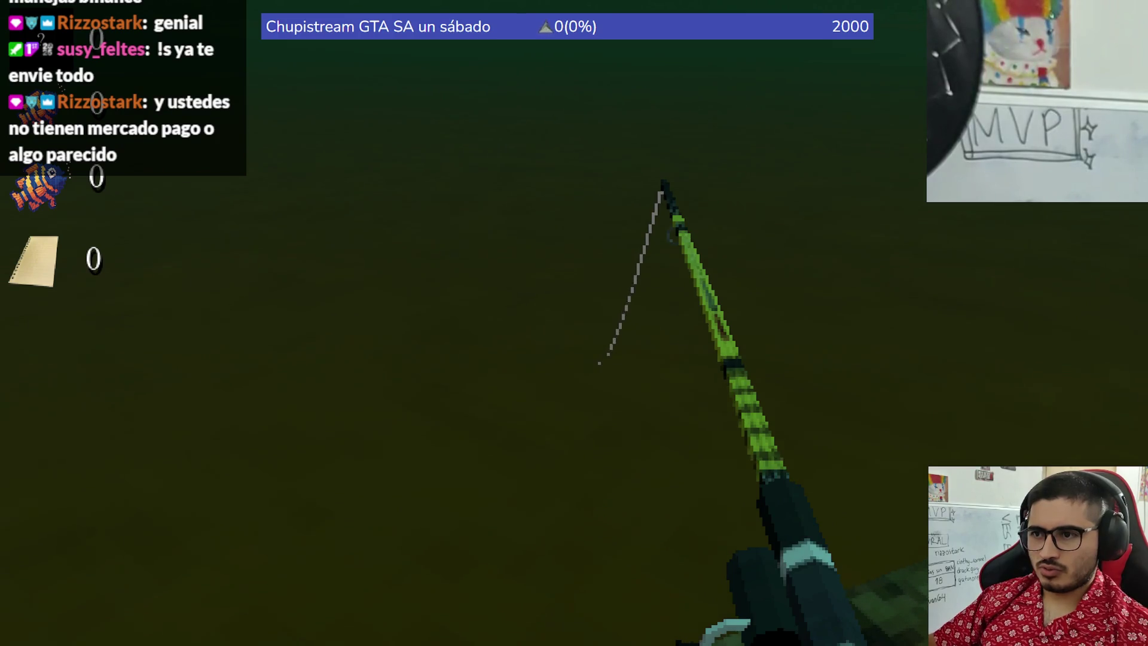
Step: Reel in a Tare'yi fish by keeping the catch bar on it, then close its card
{"action": "right_click", "coordinate": [574, 323]}
{"action": "right_click", "coordinate": [574, 322]}
{"action": "right_click", "coordinate": [573, 323]}
{"action": "right_click", "coordinate": [573, 323]}
{"action": "right_click", "coordinate": [574, 322]}
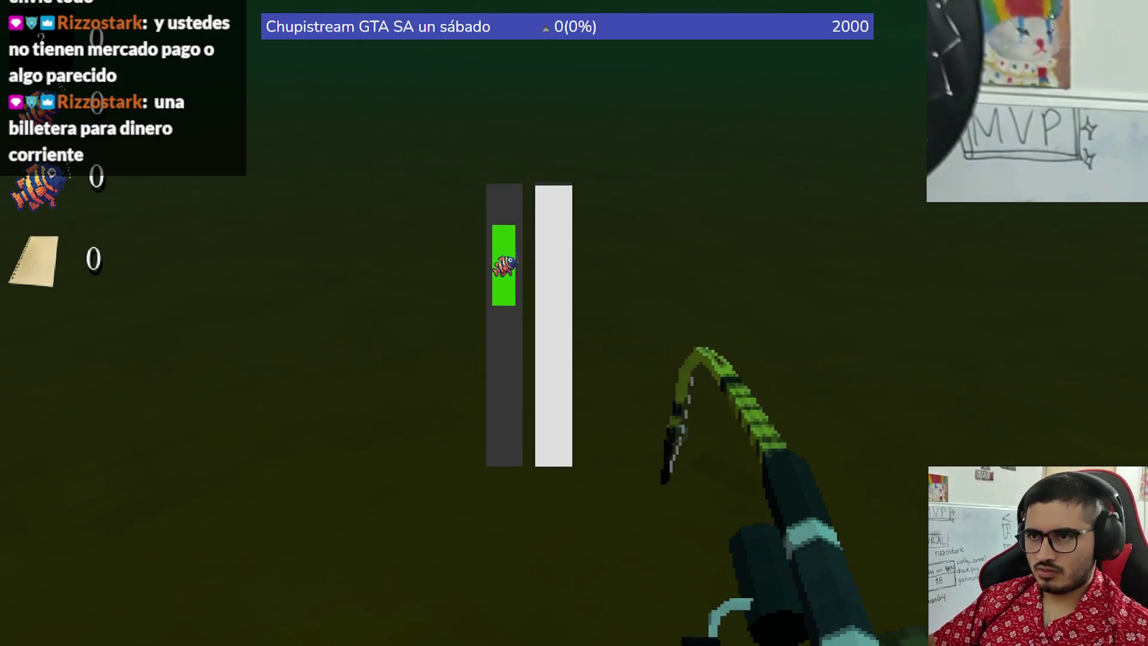
{"action": "left_click", "coordinate": [574, 322]}
Step: Recast and land another Tare'yi fish, dismissing its catch card
{"action": "right_click", "coordinate": [573, 323]}
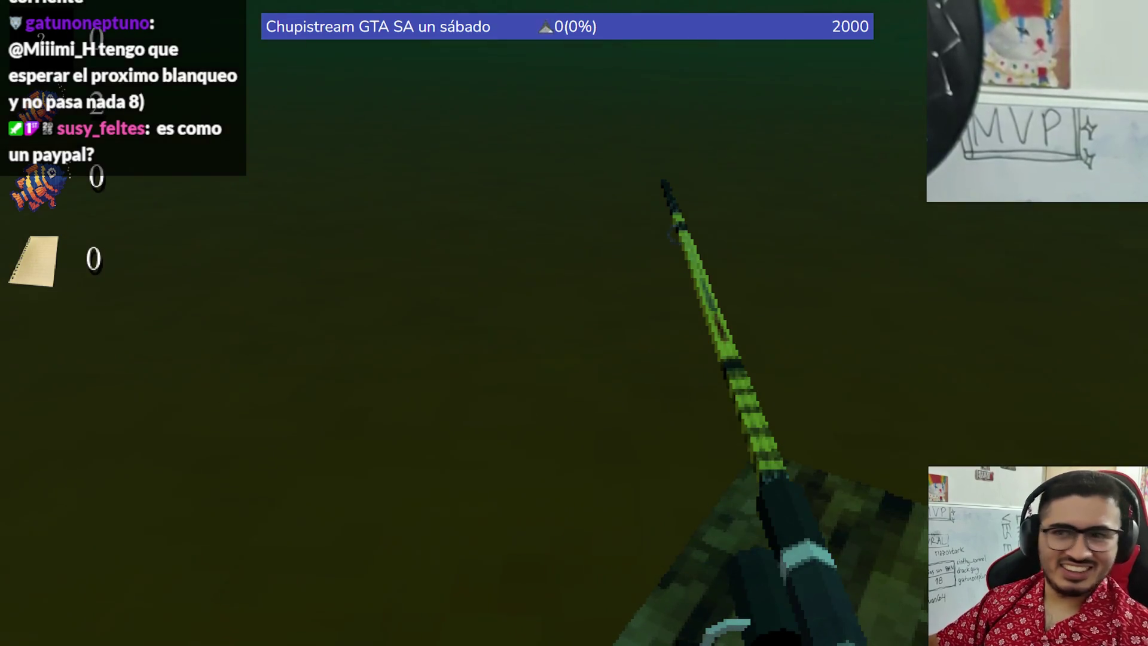
{"action": "right_click", "coordinate": [574, 323]}
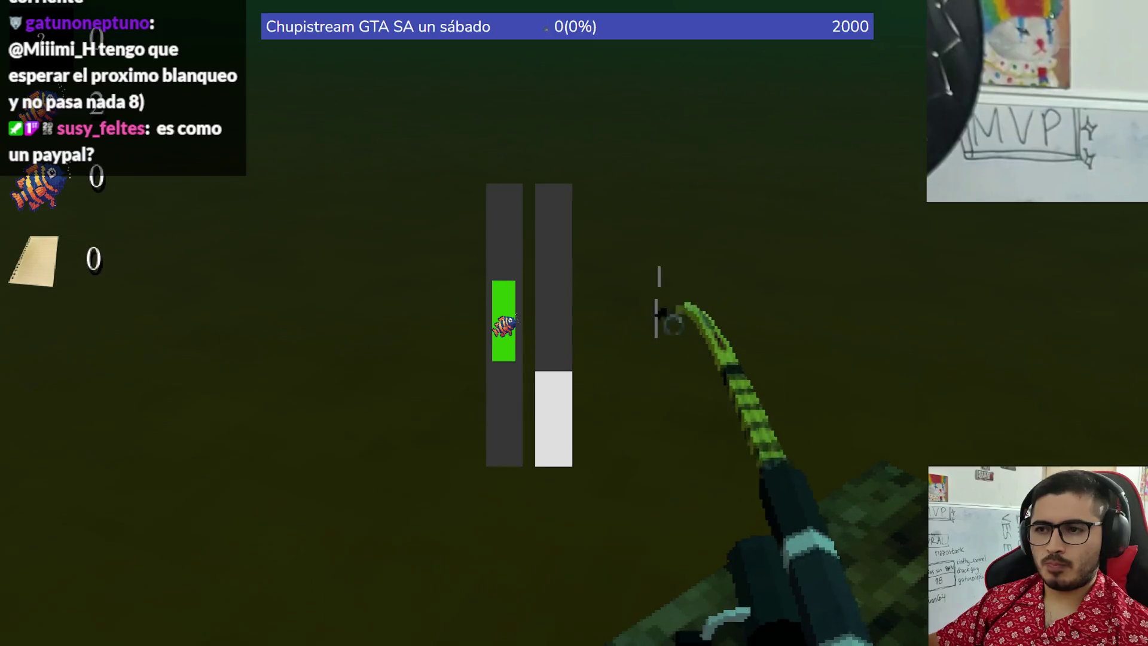
{"action": "right_click", "coordinate": [574, 323]}
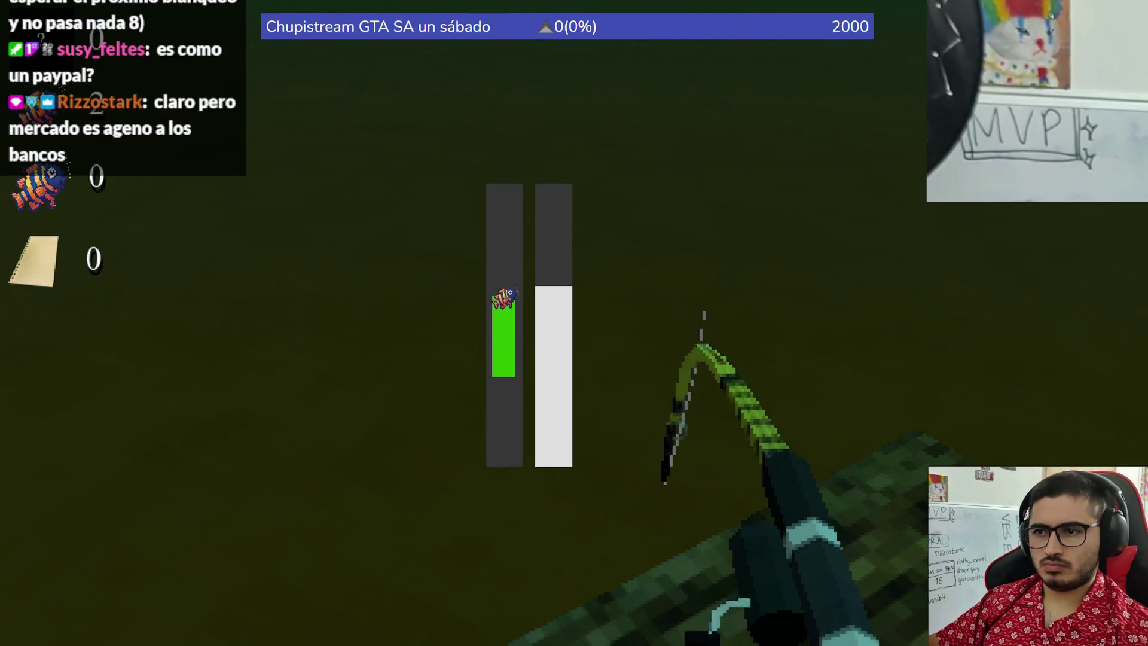
{"action": "right_click", "coordinate": [573, 323]}
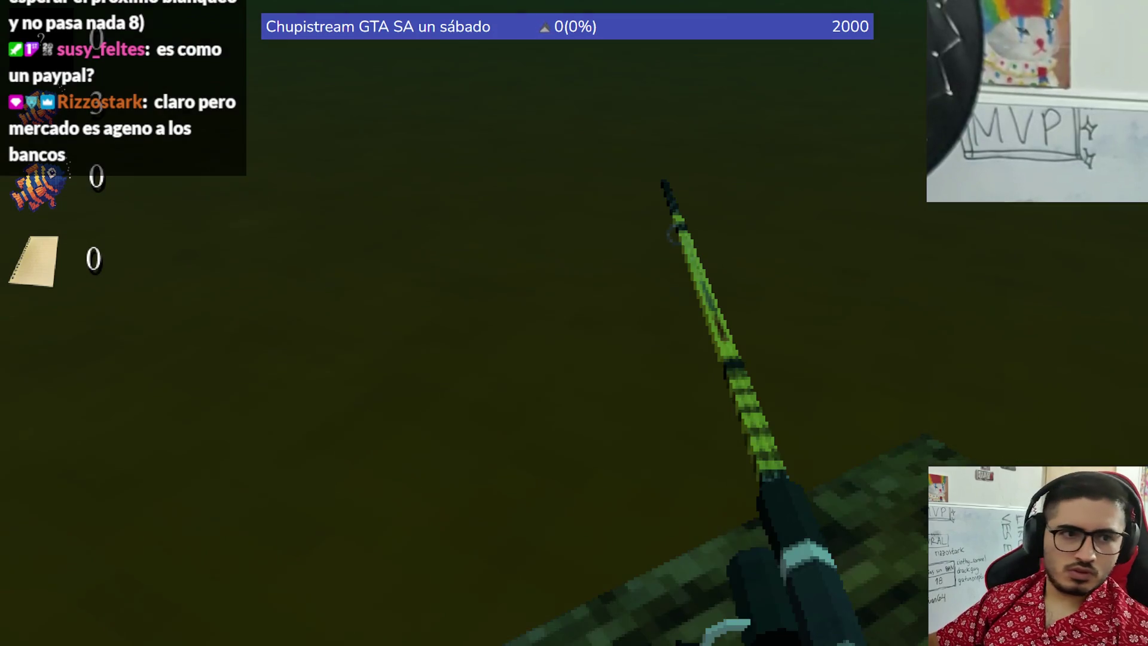
{"action": "left_click", "coordinate": [574, 323]}
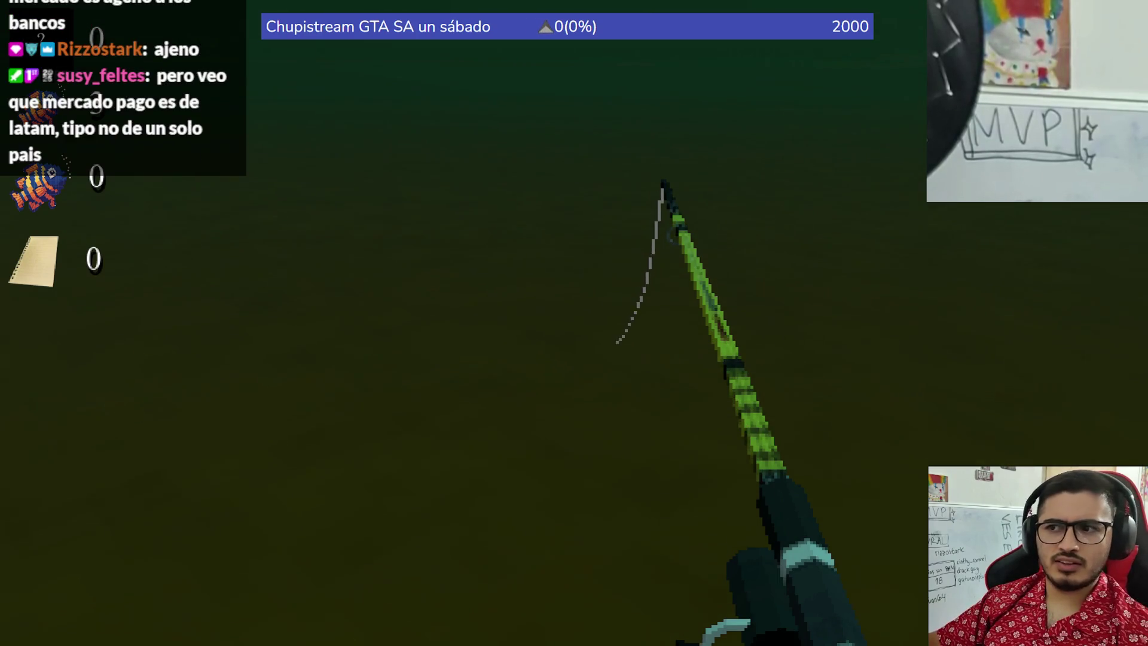
{"action": "left_click", "coordinate": [574, 323]}
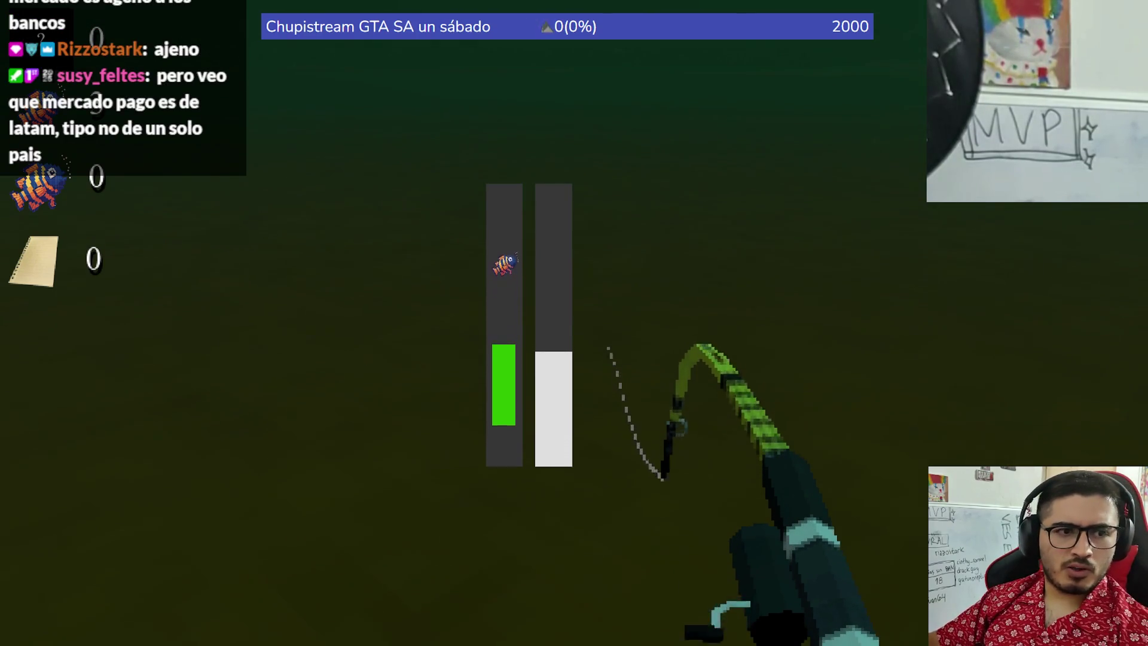
{"action": "left_click", "coordinate": [574, 323]}
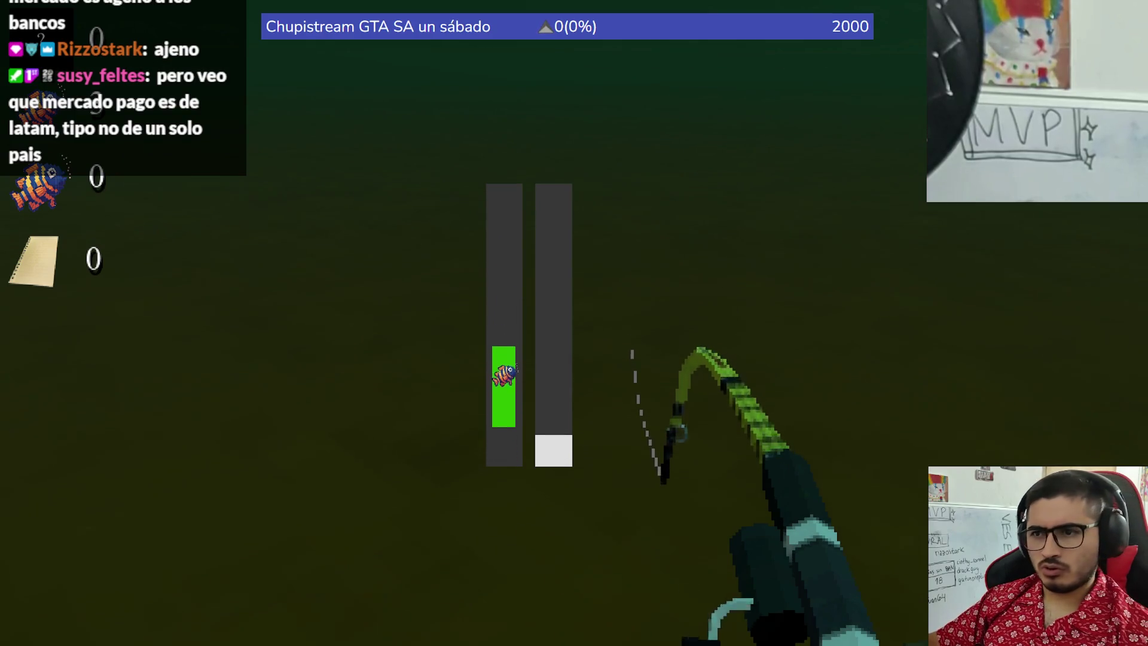
{"action": "left_click", "coordinate": [573, 323]}
{"action": "left_click", "coordinate": [574, 323]}
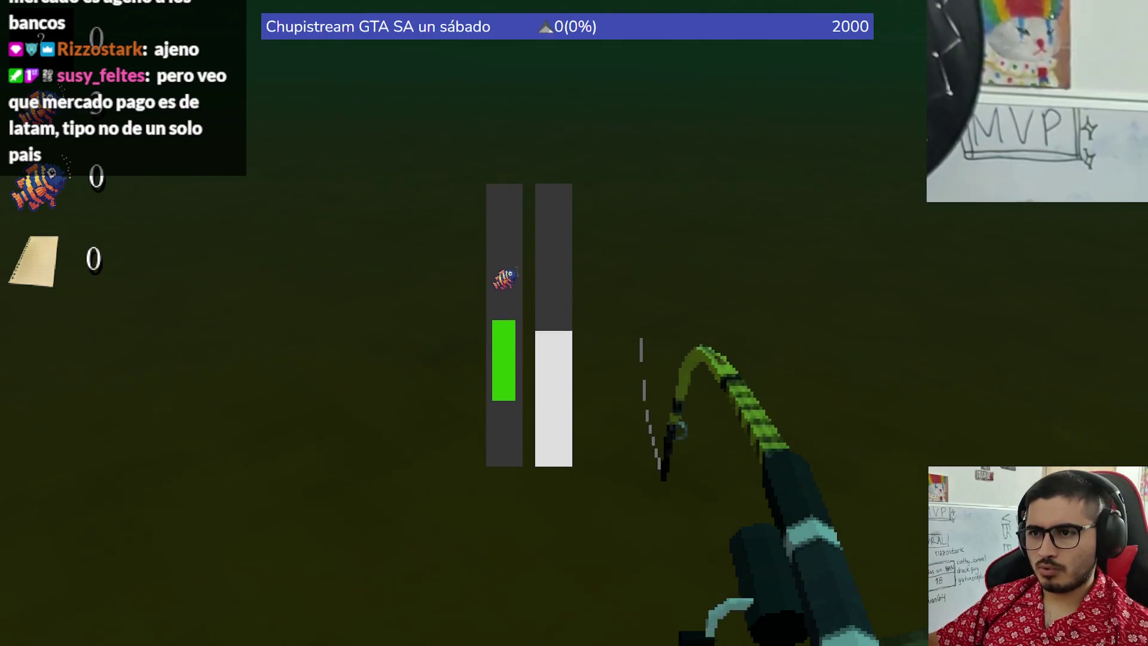
{"action": "left_click", "coordinate": [574, 322]}
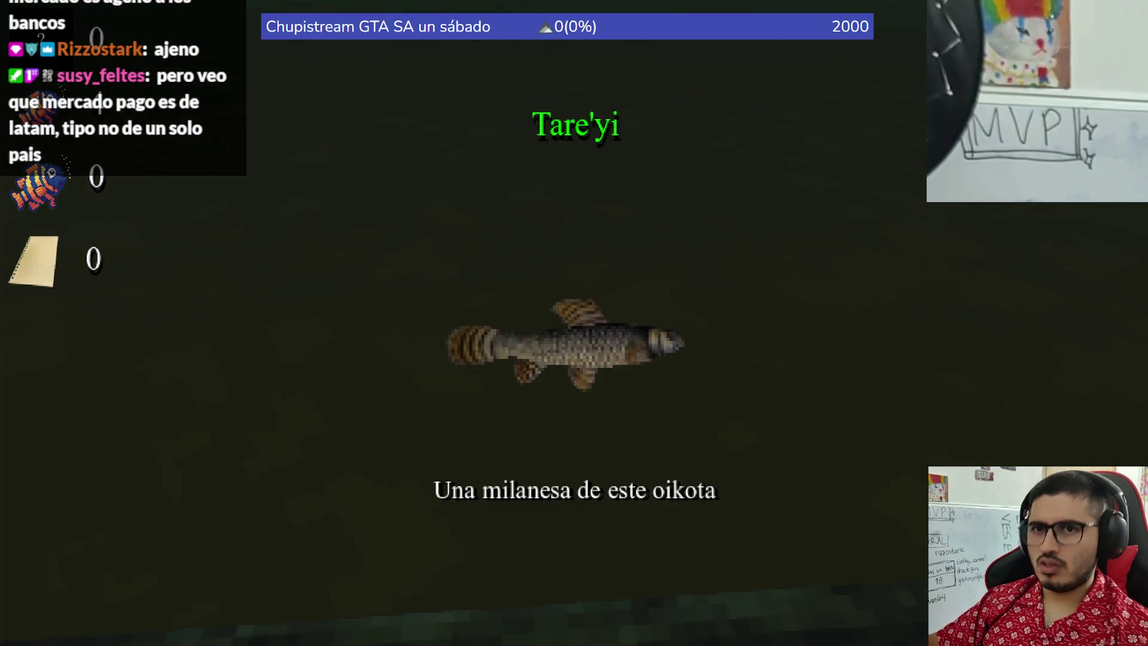
{"action": "left_click", "coordinate": [574, 322]}
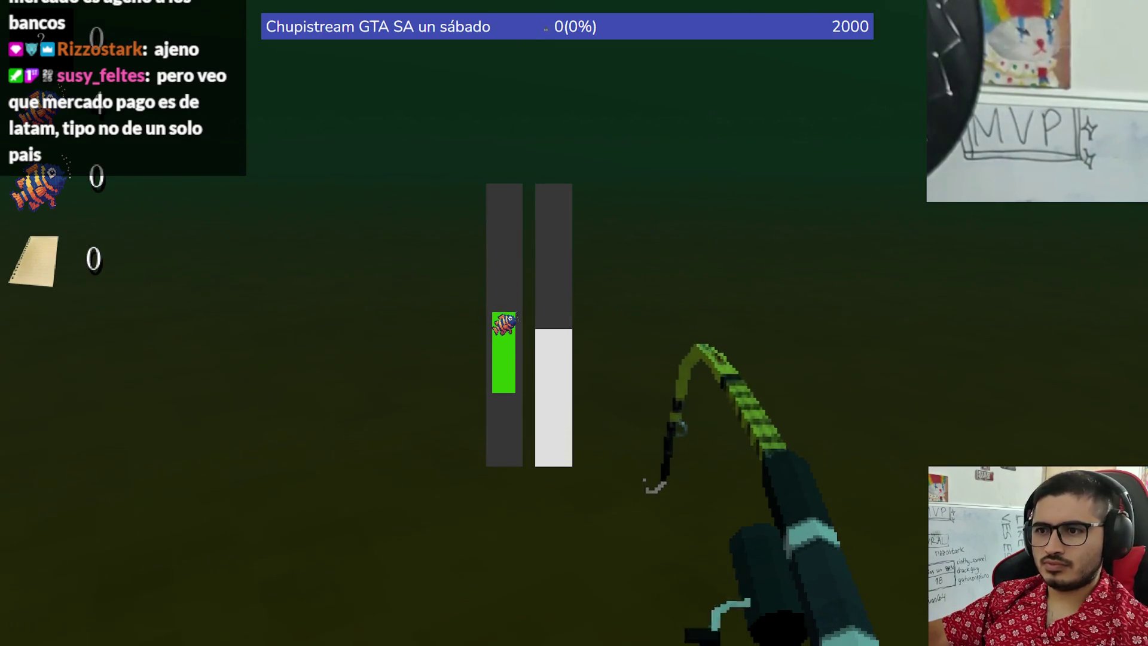
Step: Reel in the trash catch 'Caña 3 Jaguaretes vacía', close it, and stop the game with F8
{"action": "left_click", "coordinate": [574, 323]}
{"action": "left_click", "coordinate": [574, 323]}
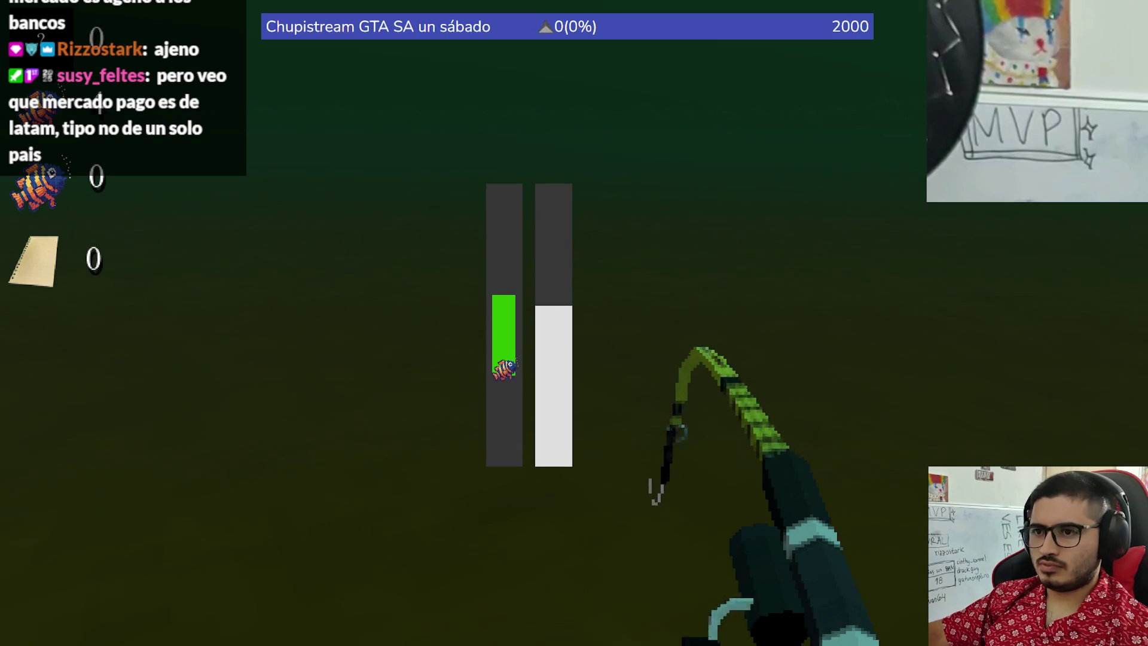
{"action": "left_click", "coordinate": [574, 322]}
{"action": "left_click", "coordinate": [574, 323]}
{"action": "left_click", "coordinate": [574, 323]}
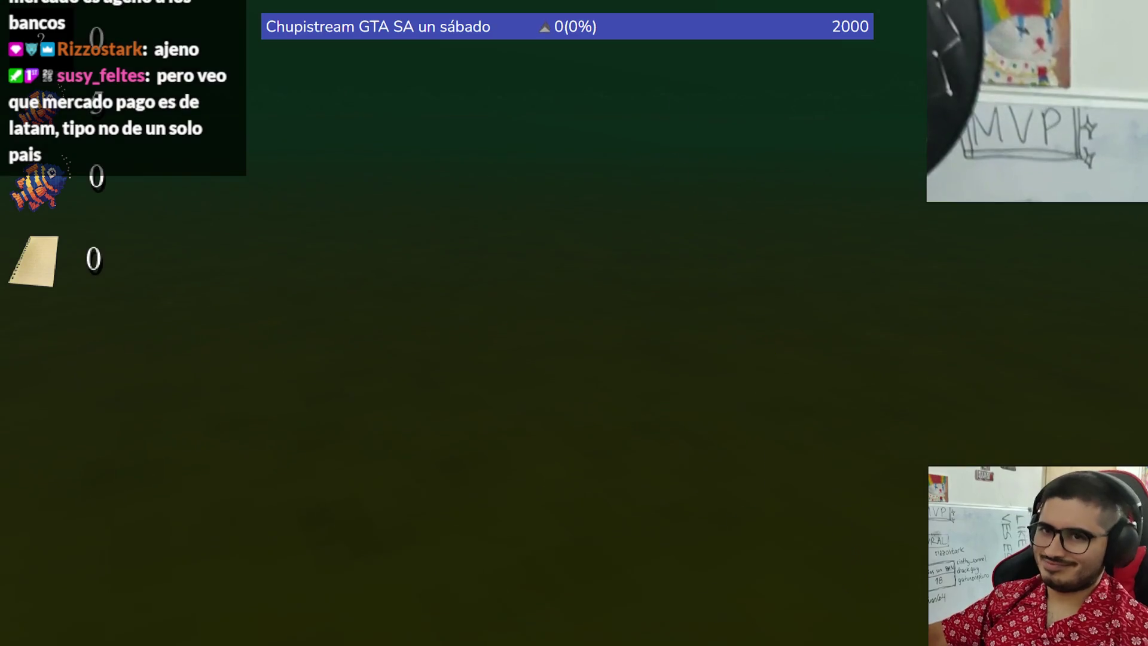
{"action": "left_click", "coordinate": [574, 323]}
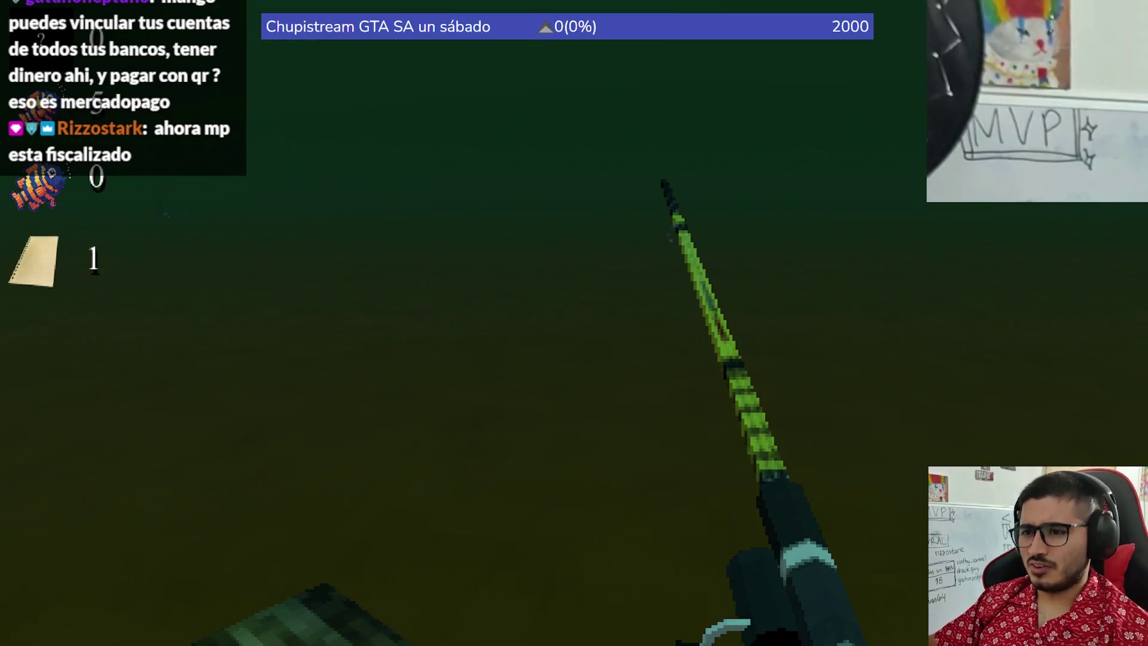
{"action": "key", "text": "F8"}
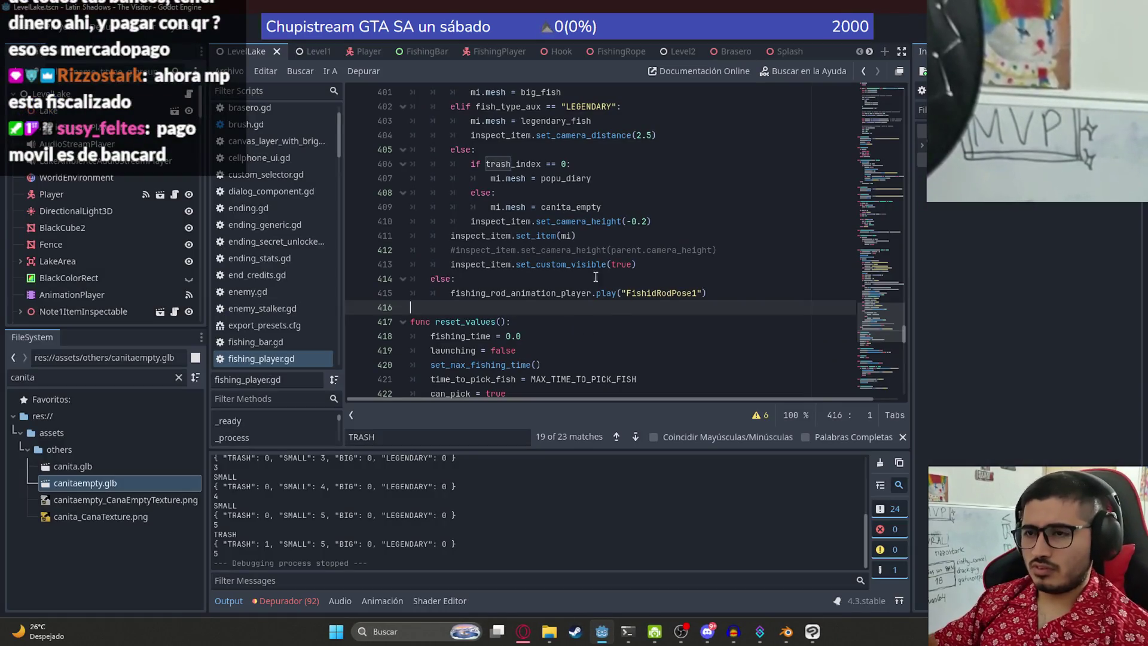
Step: Search fishing_player.gd for every occurrence of trash_index
{"action": "left_click", "coordinate": [557, 249]}
{"action": "scroll", "coordinate": [557, 246], "scroll_direction": "down", "scroll_amount": 5}
{"action": "scroll", "coordinate": [538, 210], "scroll_direction": "up", "scroll_amount": 6}
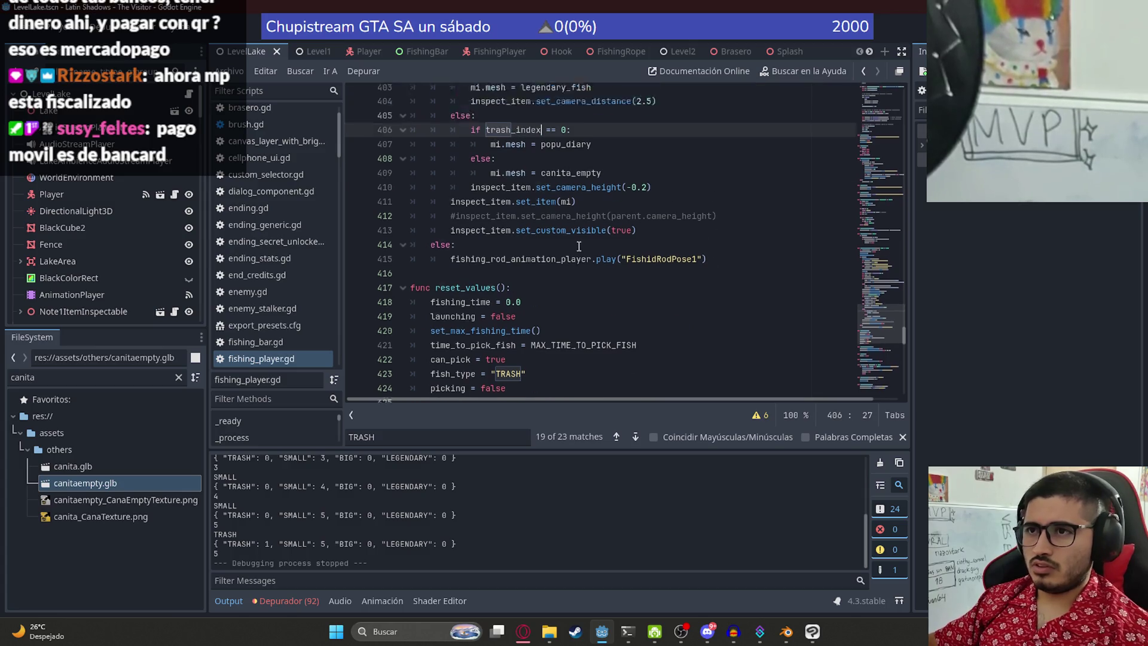
{"action": "double_click", "coordinate": [521, 177]}
{"action": "key", "text": "ctrl+f"}
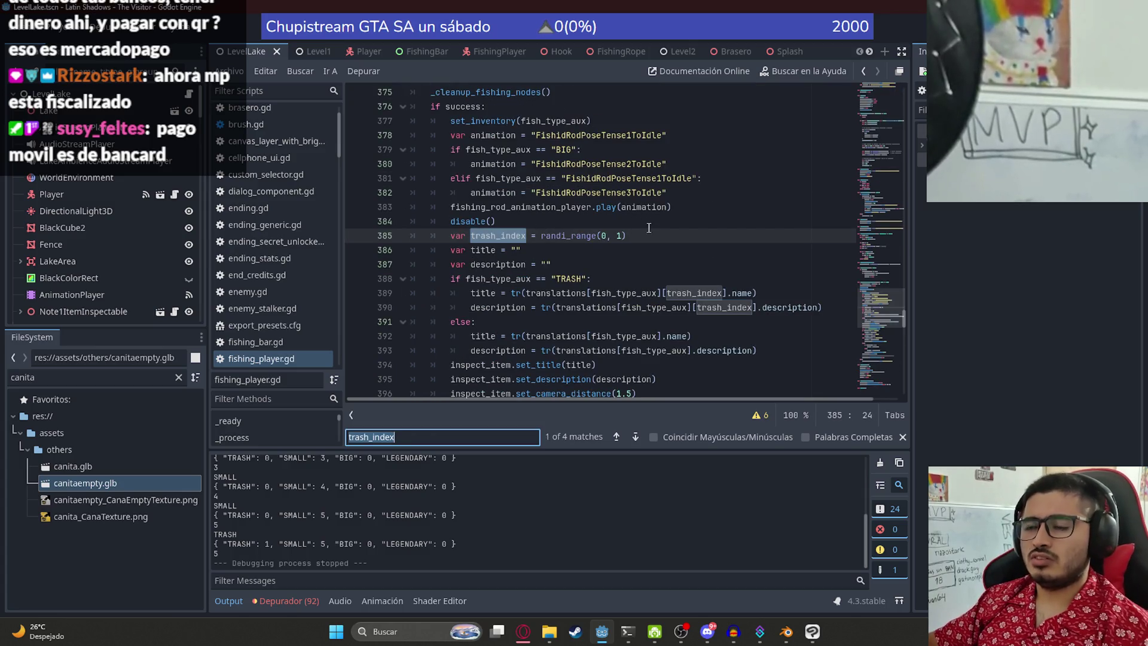
{"action": "key", "text": "Return"}
{"action": "key", "text": "Return"}
{"action": "key", "text": "Return"}
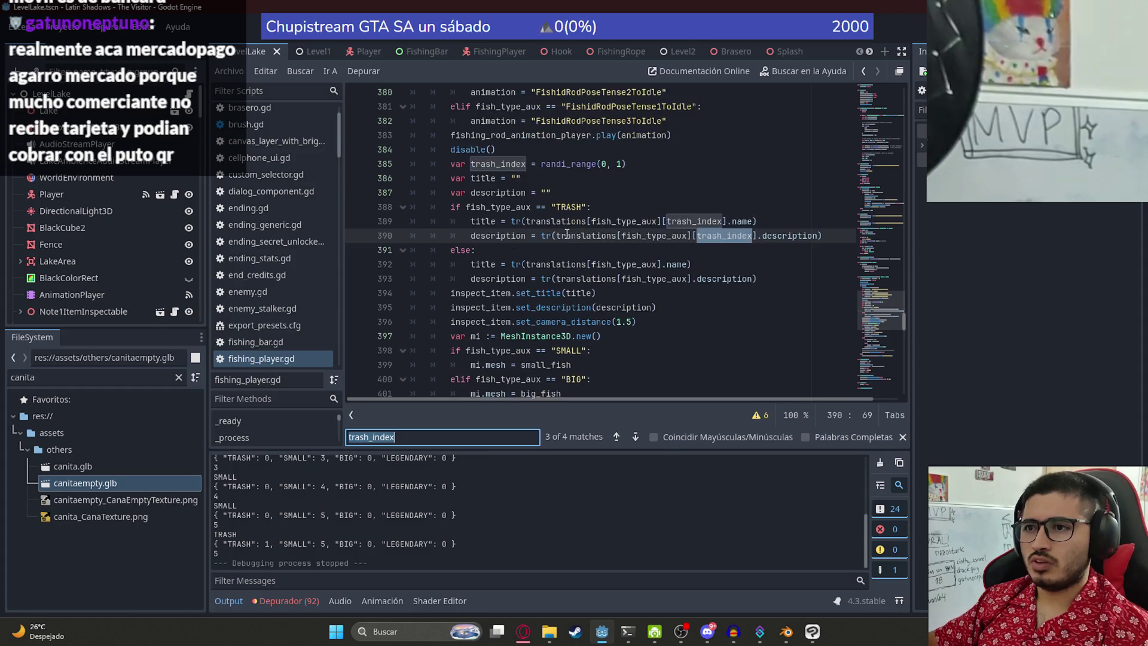
Step: Jump from canita_empty on line 409 to its declaration on line 94
{"action": "left_click", "coordinate": [561, 249]}
{"action": "double_click", "coordinate": [562, 250]}
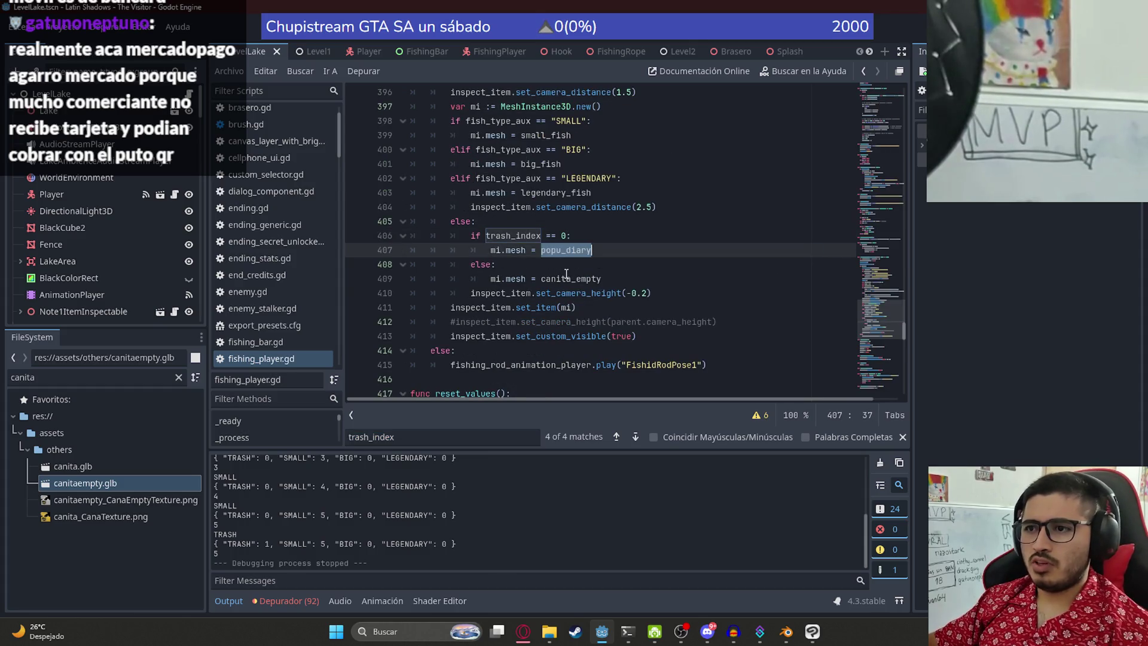
{"action": "left_click", "coordinate": [571, 279]}
{"action": "left_click", "coordinate": [573, 280], "text": "ctrl"}
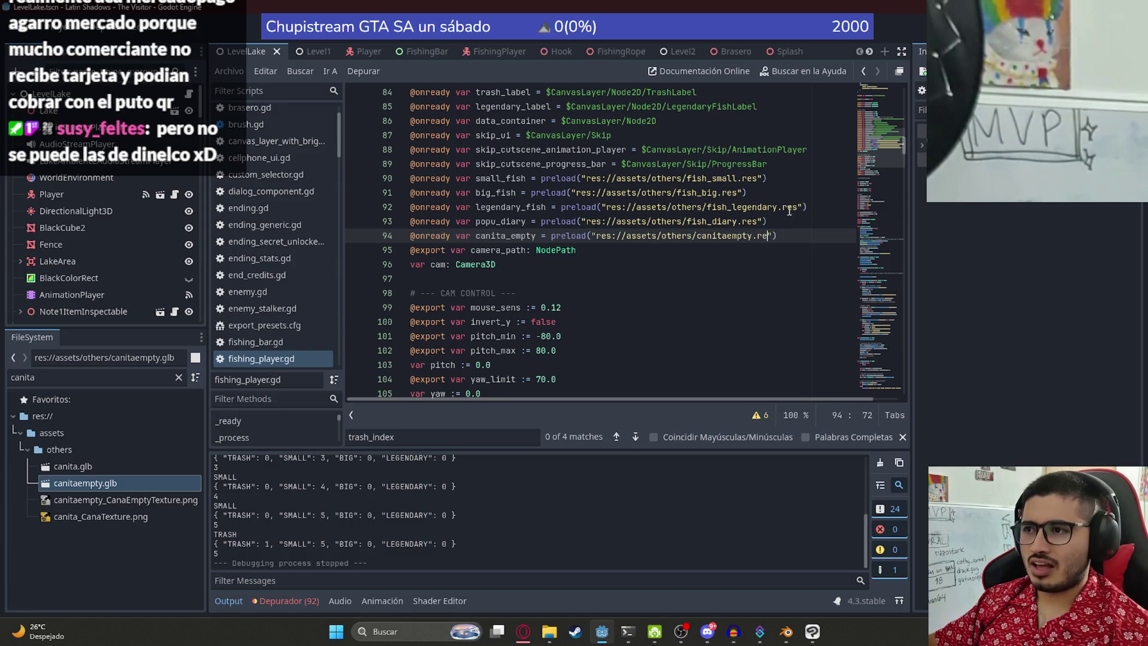
Step: Change the line 94 preload path's extension from .glb to .res for canitaempty
{"action": "double_click", "coordinate": [766, 235]}
{"action": "type", "text": "res"}
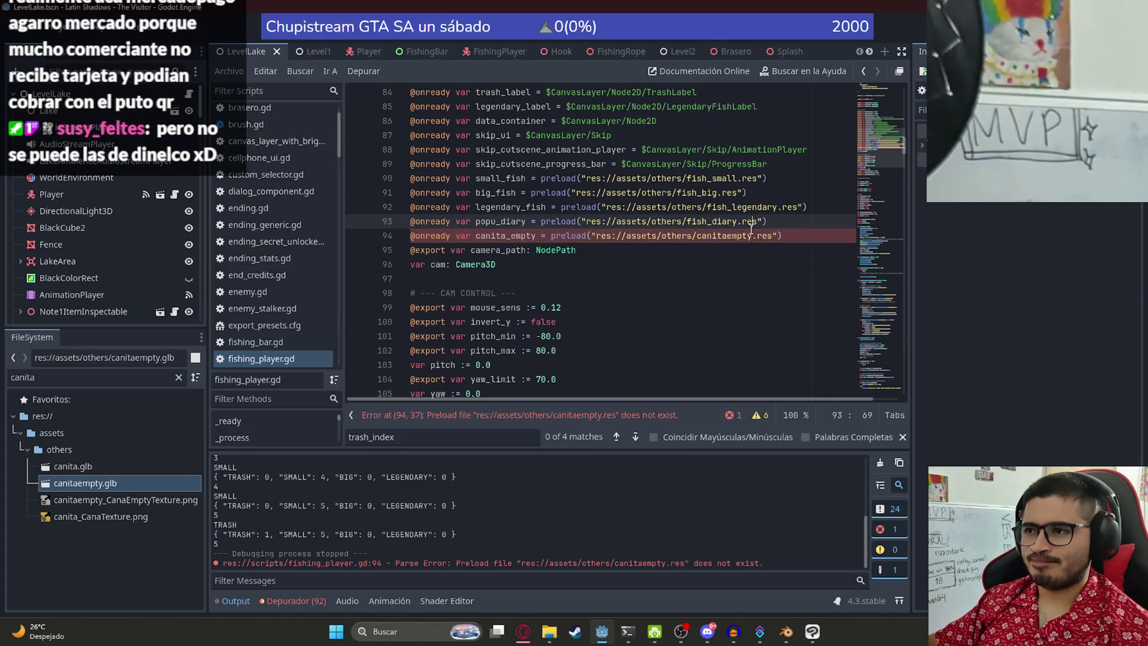
{"action": "left_click", "coordinate": [726, 236]}
{"action": "double_click", "coordinate": [726, 237]}
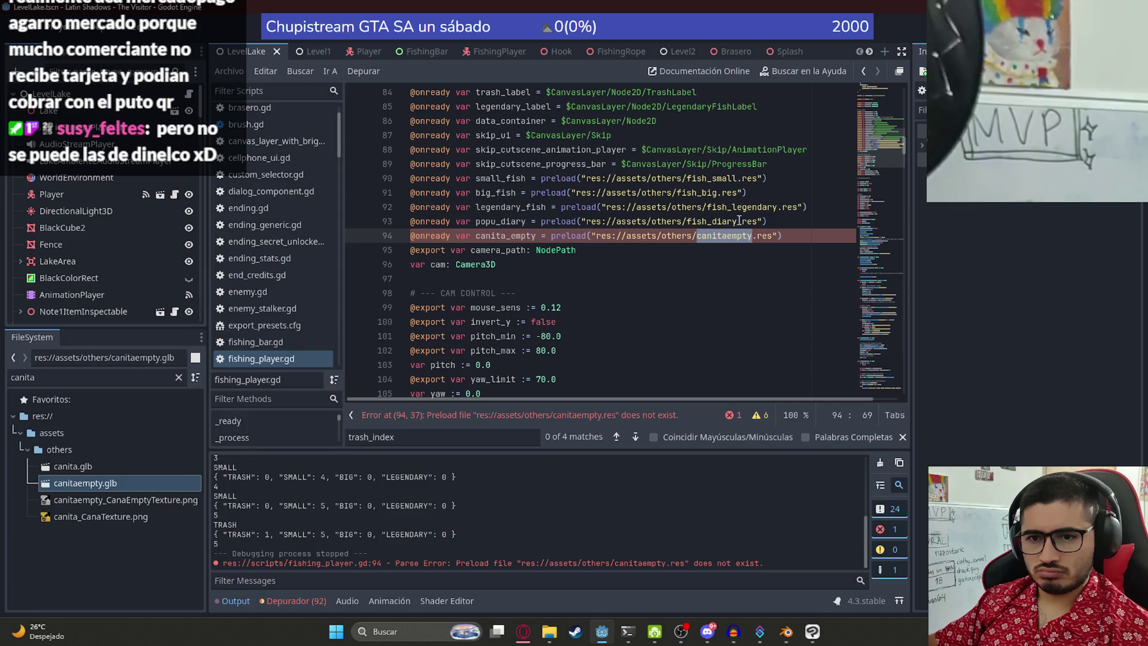
Step: Enable Save to File and LOD generation in canitaempty.glb's import settings, without picking a save location
{"action": "double_click", "coordinate": [114, 483]}
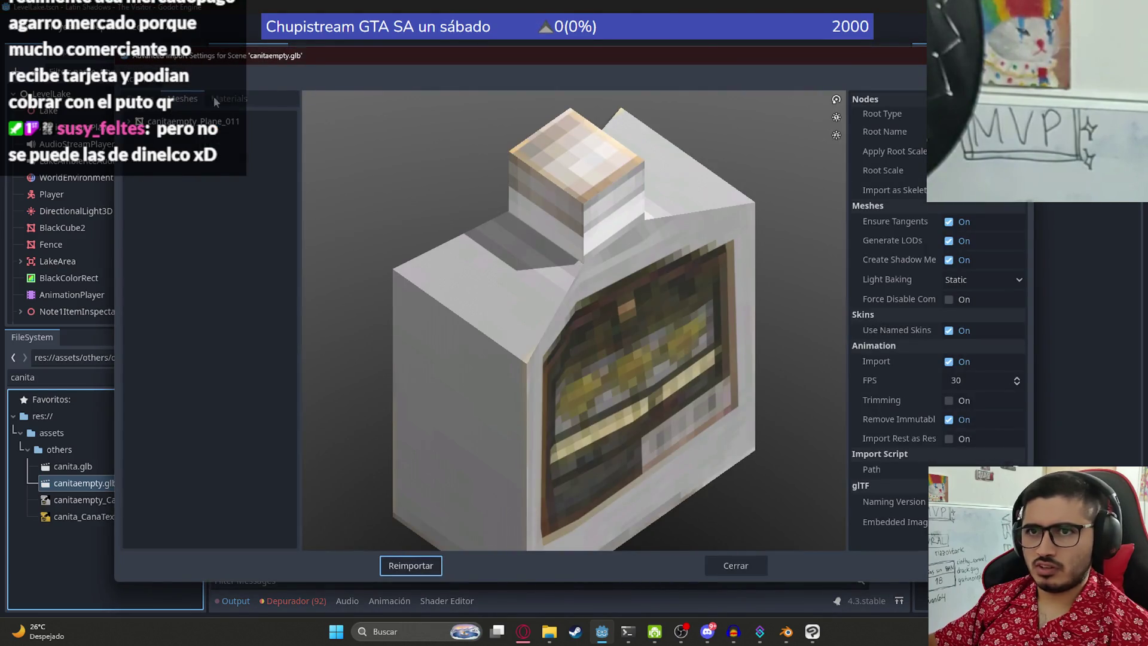
{"action": "left_click", "coordinate": [951, 114]}
{"action": "left_click", "coordinate": [983, 207]}
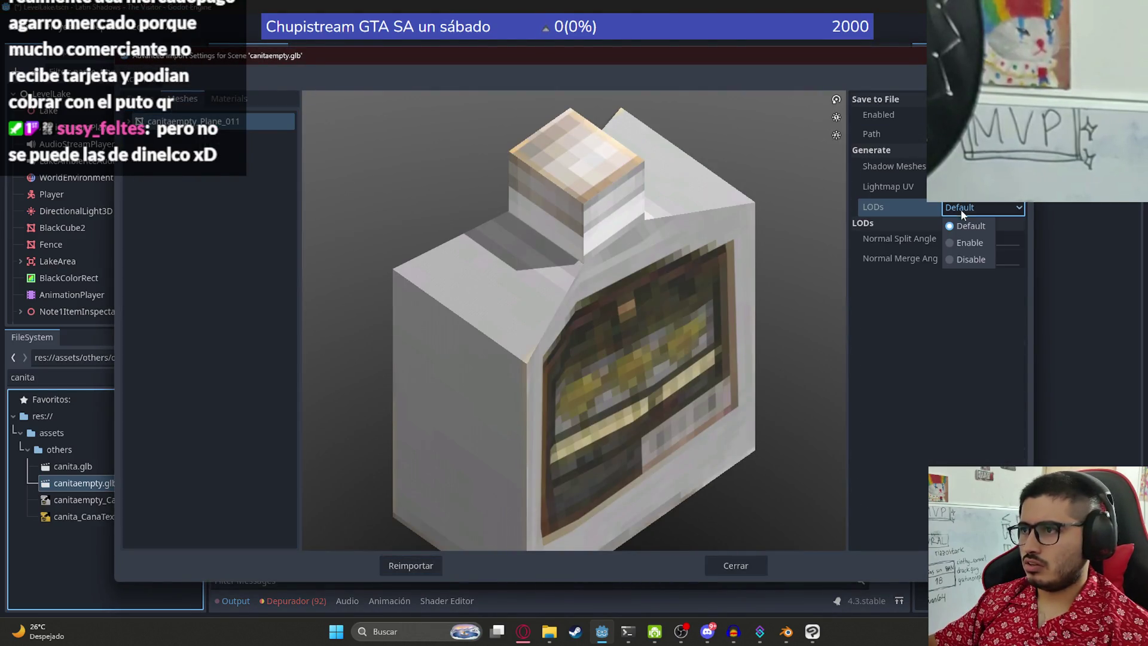
{"action": "left_click", "coordinate": [962, 233]}
{"action": "left_click", "coordinate": [981, 134]}
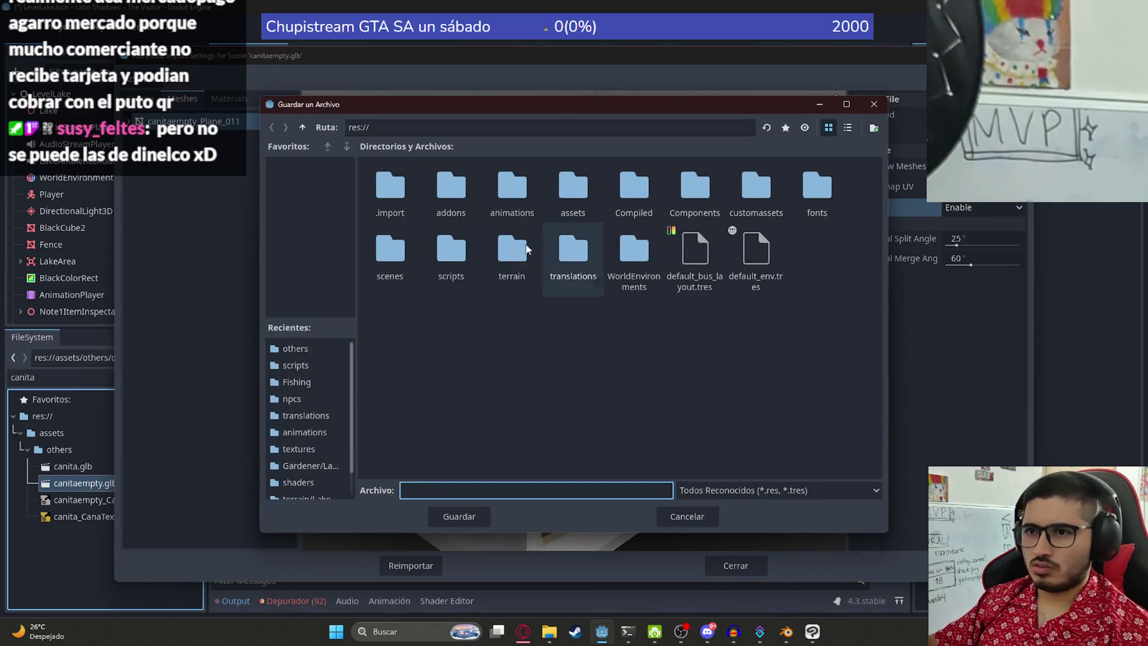
{"action": "left_click", "coordinate": [705, 505]}
{"action": "left_click", "coordinate": [736, 565]}
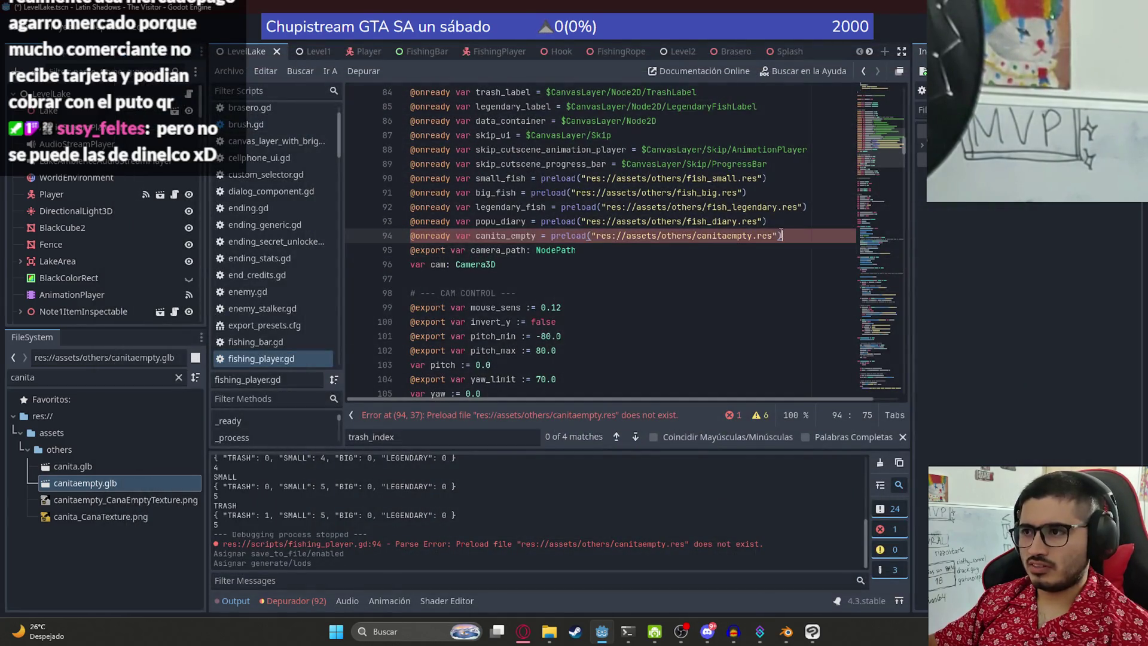
{"action": "left_click_drag", "start_coordinate": [777, 237], "coordinate": [590, 236]}
Step: Make canita_empty preload canvas_layer_with_brightness.gd from the path suggestions and save the script
{"action": "type", "text": "canita"}
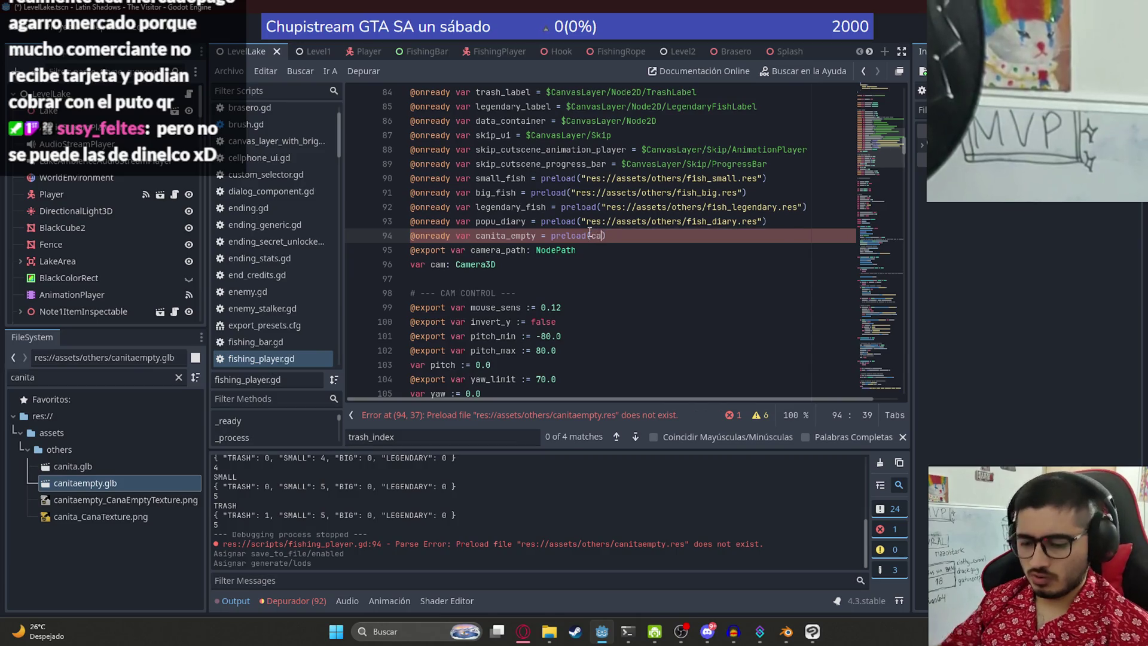
{"action": "key", "text": "Down"}
{"action": "key", "text": "Down"}
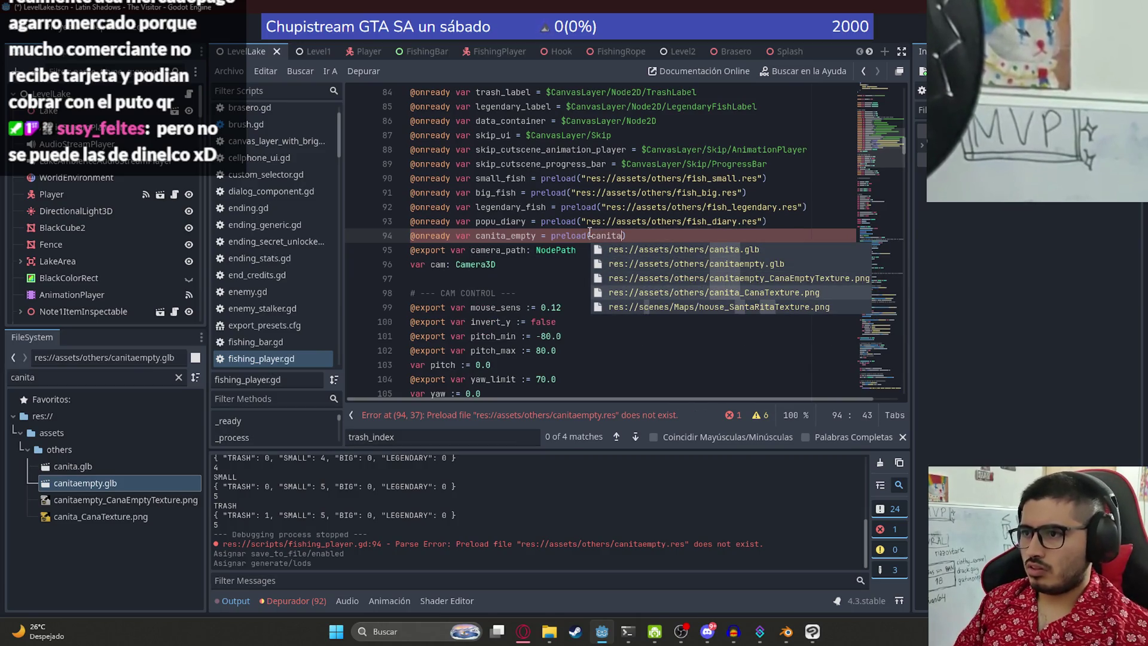
{"action": "key", "text": "Down"}
{"action": "key", "text": "Up"}
{"action": "key", "text": "Up"}
{"action": "key", "text": "Up"}
{"action": "key", "text": "Down"}
{"action": "key", "text": "Down"}
{"action": "key", "text": "Down"}
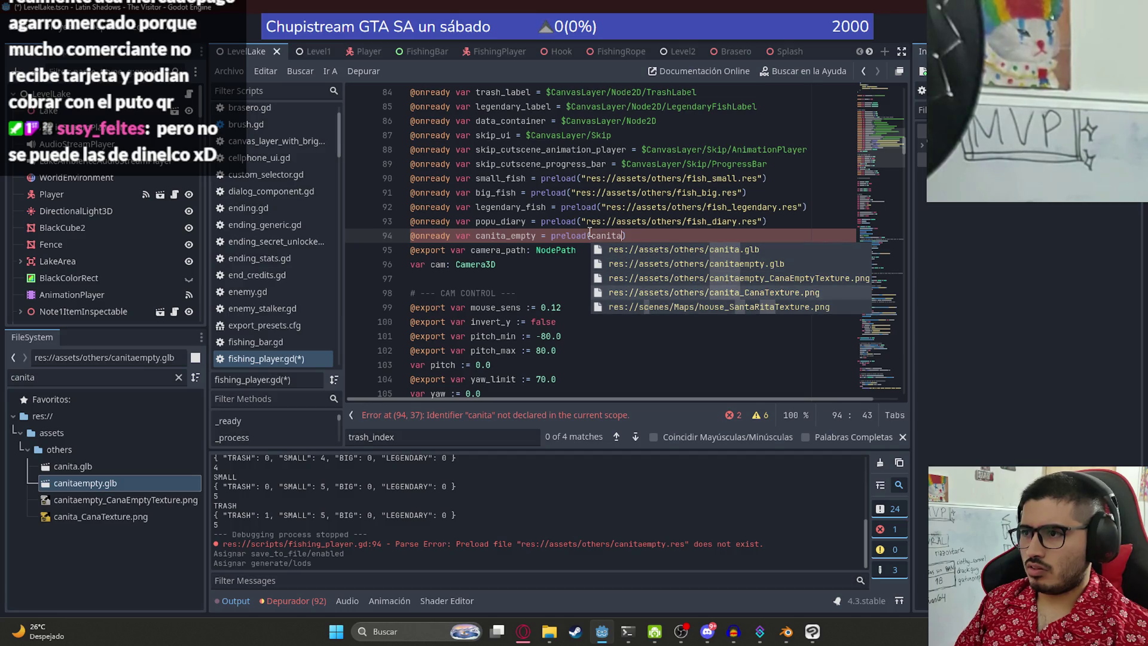
{"action": "key", "text": "BackSpace"}
{"action": "key", "text": "BackSpace"}
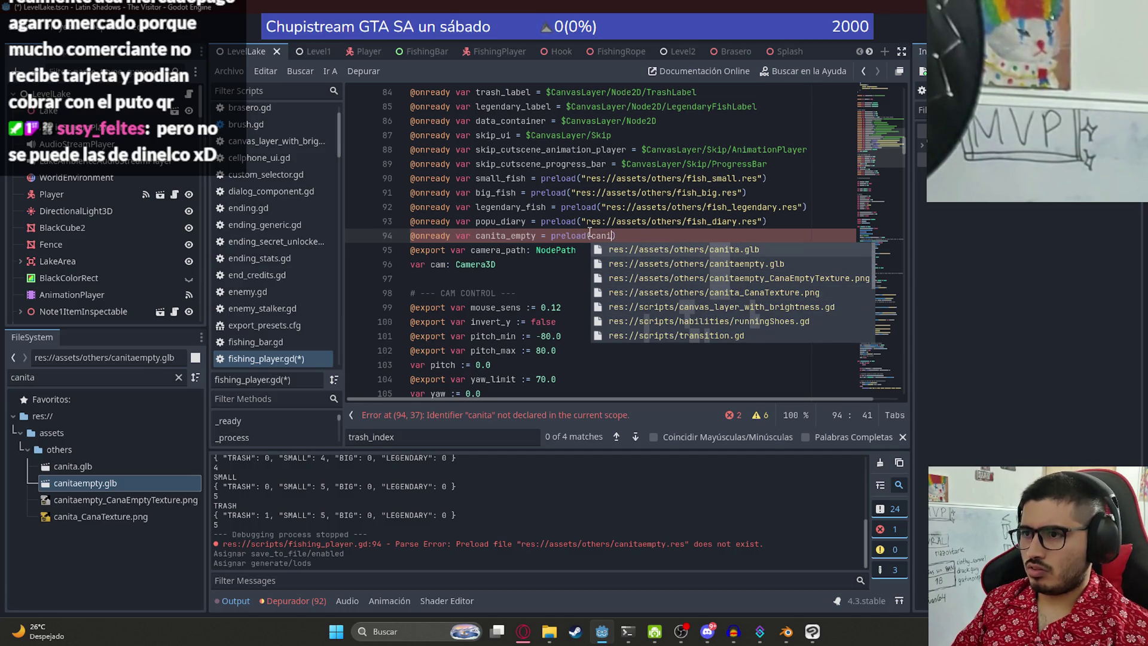
{"action": "key", "text": "BackSpace"}
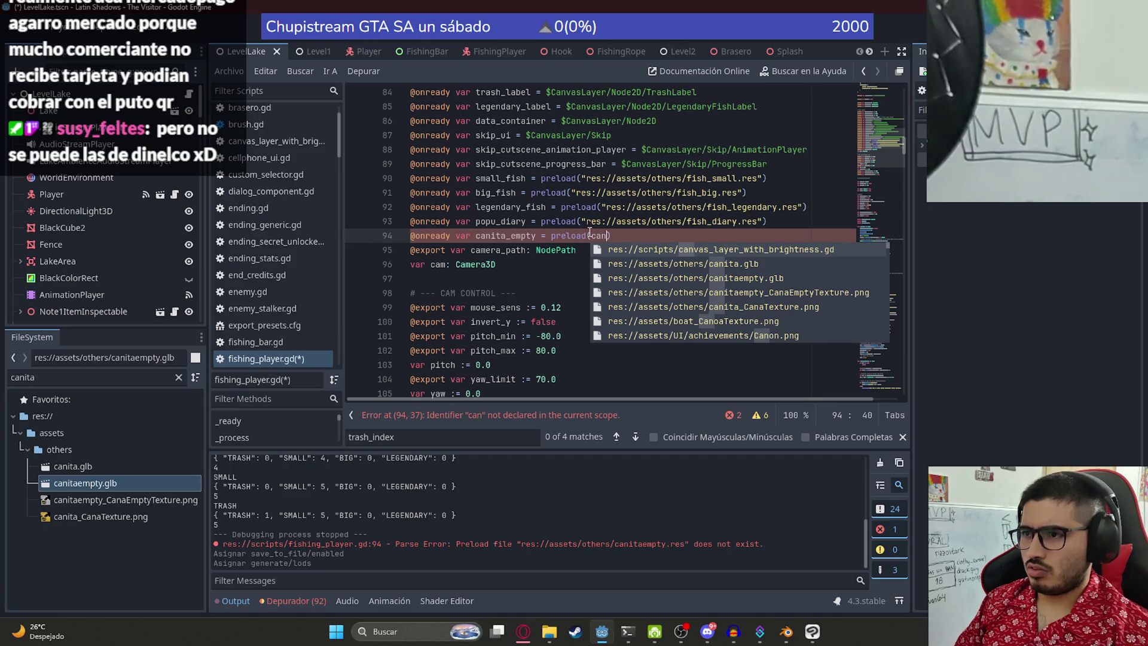
{"action": "key", "text": "Return"}
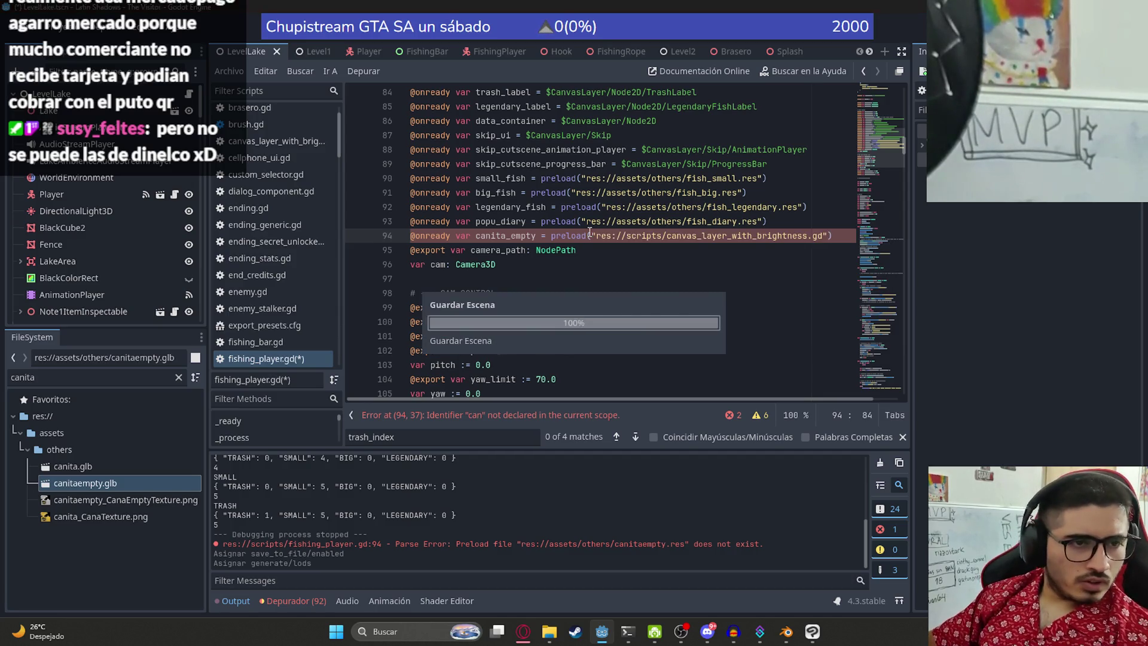
{"action": "key", "text": "ctrl+s"}
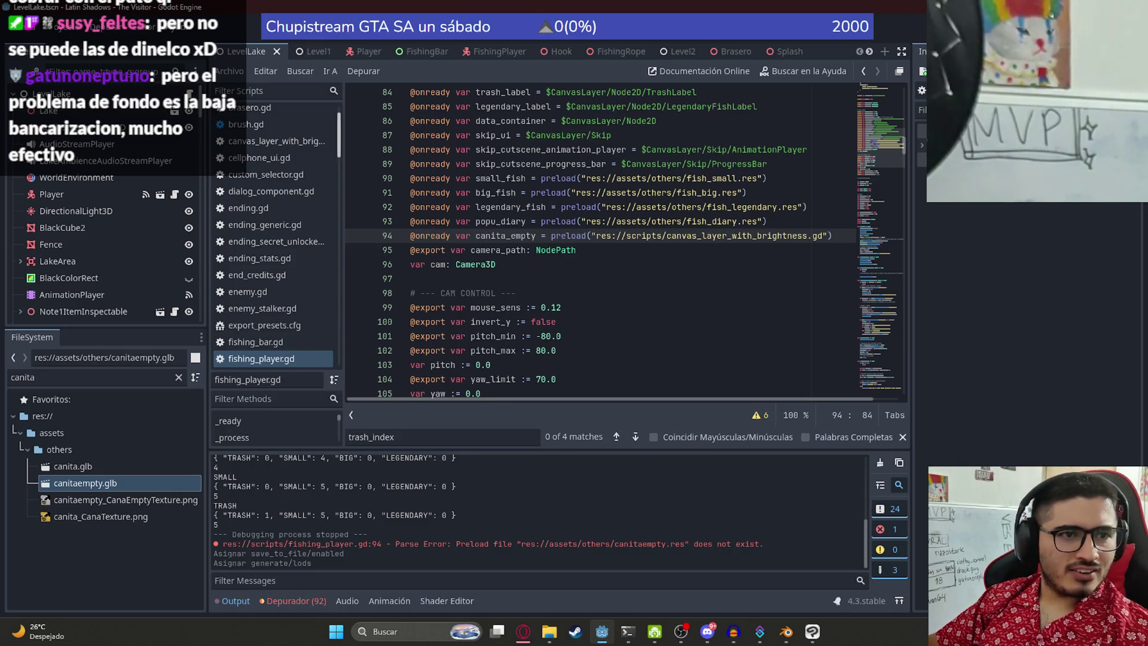
Step: Filter FileSystem for canita and reopen canitaempty.glb's import settings
{"action": "left_click", "coordinate": [497, 221]}
{"action": "key", "text": "Down"}
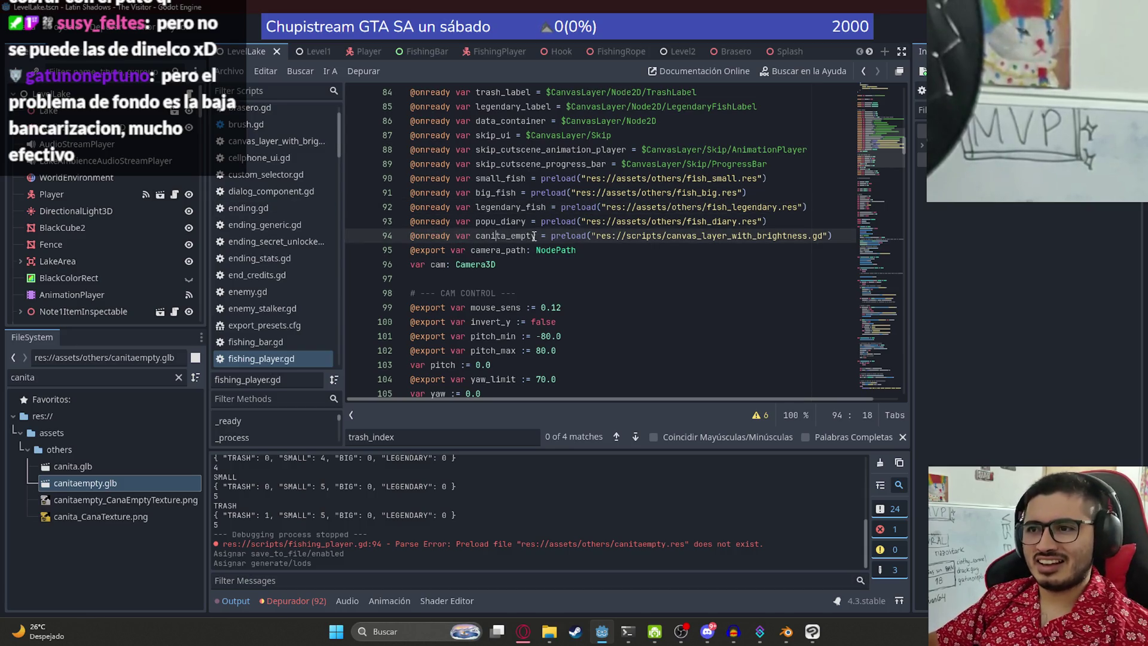
{"action": "left_click", "coordinate": [35, 377]}
{"action": "left_click_drag", "start_coordinate": [35, 377], "coordinate": [24, 378]}
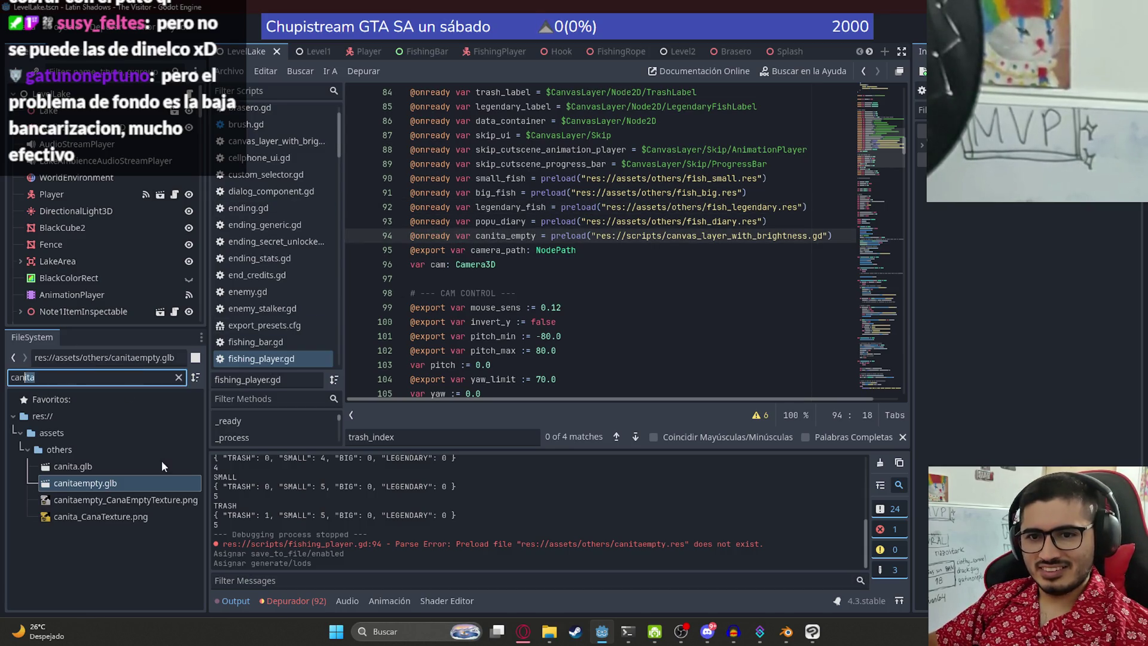
{"action": "double_click", "coordinate": [87, 488]}
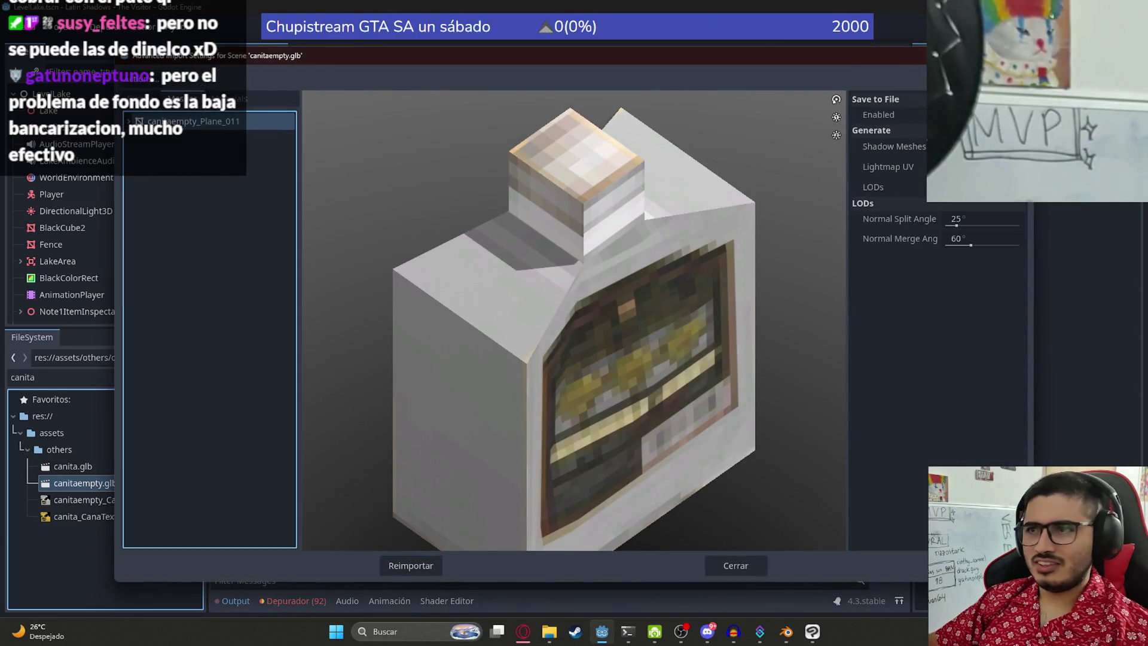
Step: Enable LODs, save the can mesh as fish_canita in res://assets/others, and reimport the model
{"action": "left_click", "coordinate": [983, 207]}
{"action": "left_click", "coordinate": [962, 241]}
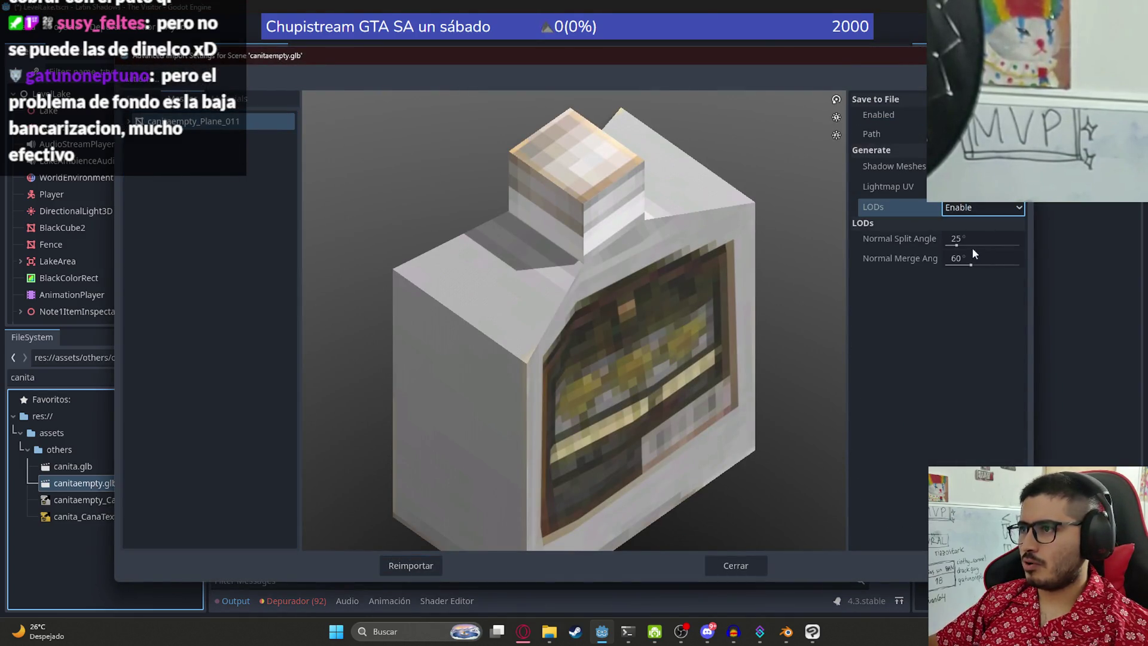
{"action": "left_click", "coordinate": [1016, 133]}
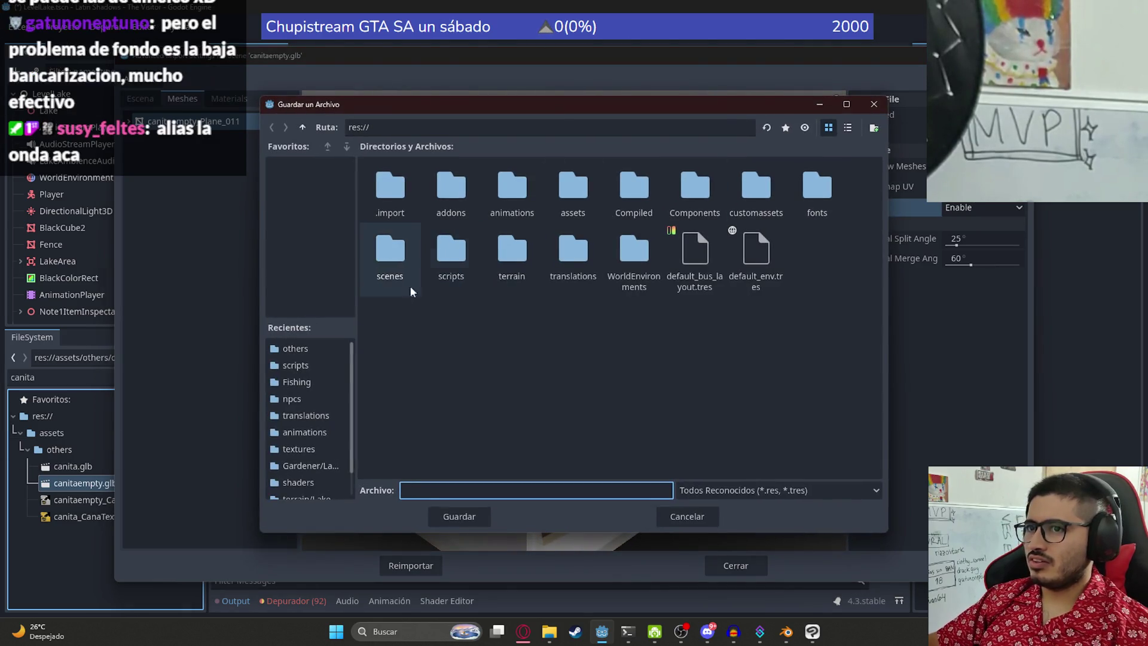
{"action": "double_click", "coordinate": [571, 194]}
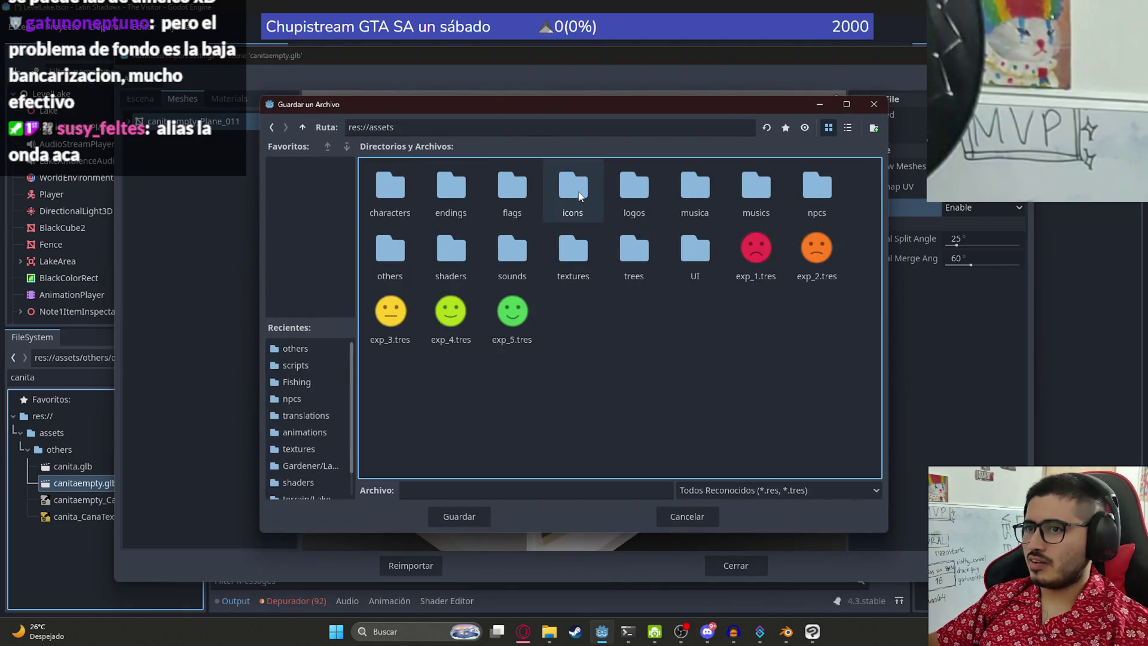
{"action": "double_click", "coordinate": [391, 263]}
{"action": "left_click", "coordinate": [476, 490]}
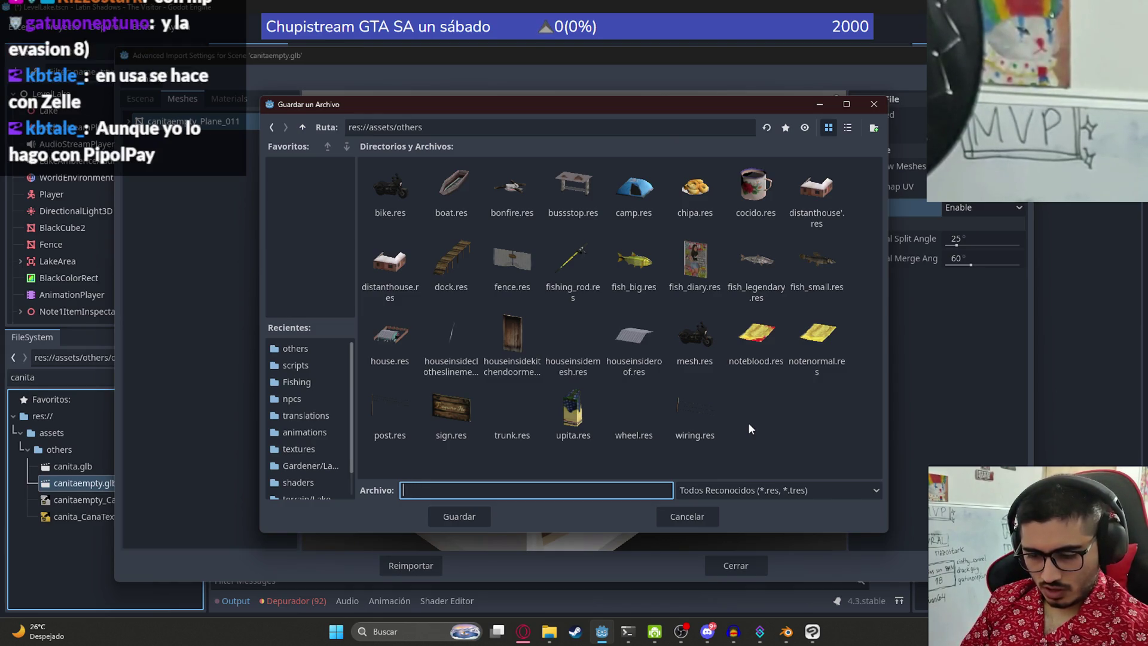
{"action": "type", "text": "fish?"}
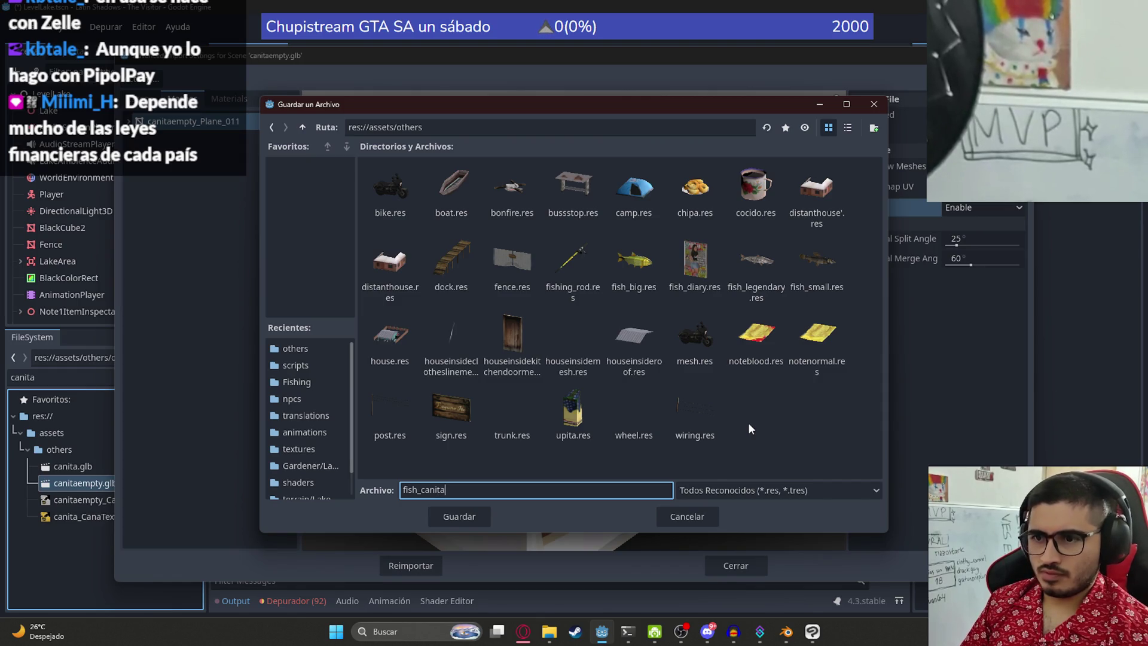
{"action": "key", "text": "Return"}
{"action": "left_click", "coordinate": [434, 567]}
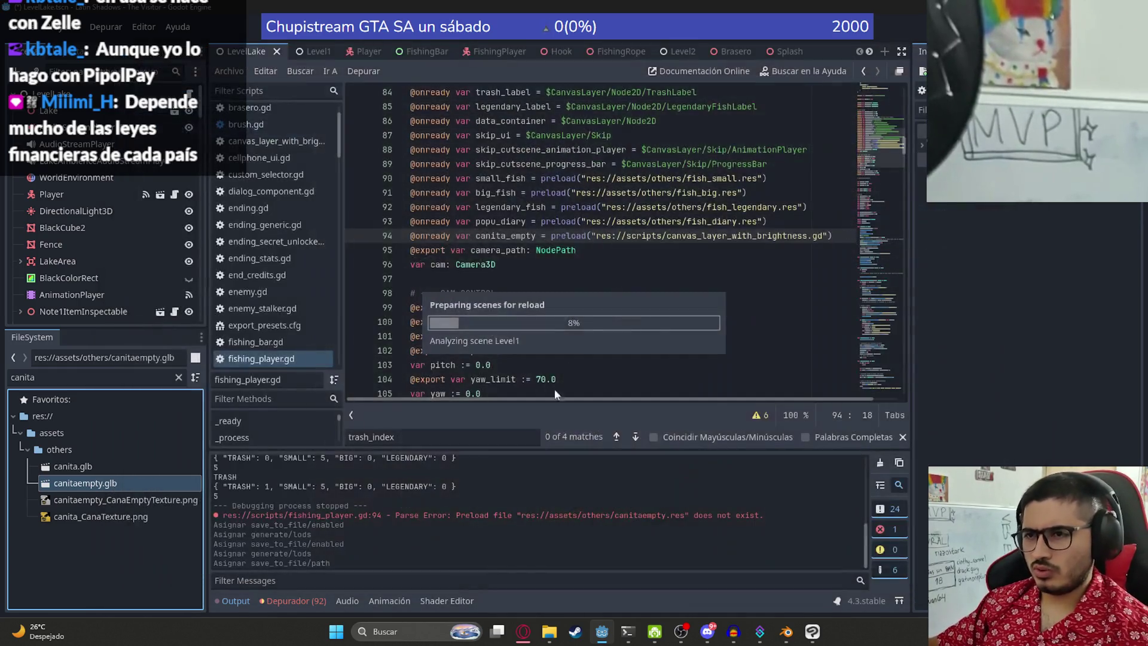
Step: Point canita_empty's preload at fish_canita.res, save fishing_player.gd, and run the game with F5
{"action": "left_click_drag", "start_coordinate": [825, 238], "coordinate": [593, 236]}
{"action": "key", "text": "BackSpace"}
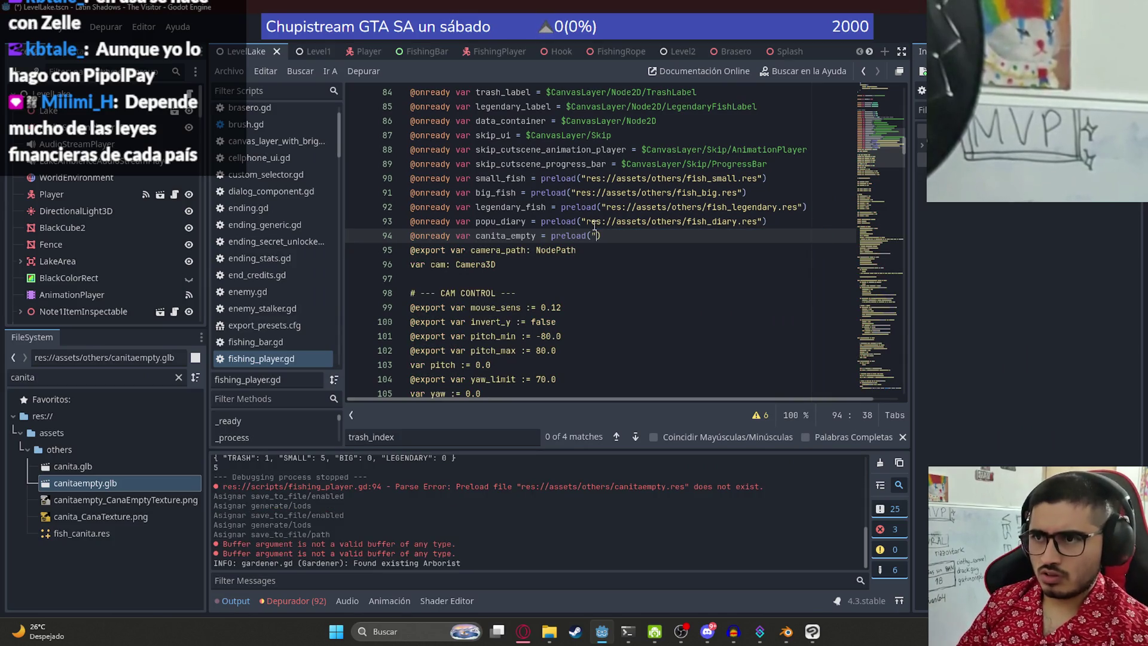
{"action": "key", "text": "Delete"}
{"action": "type", "text": "nita"}
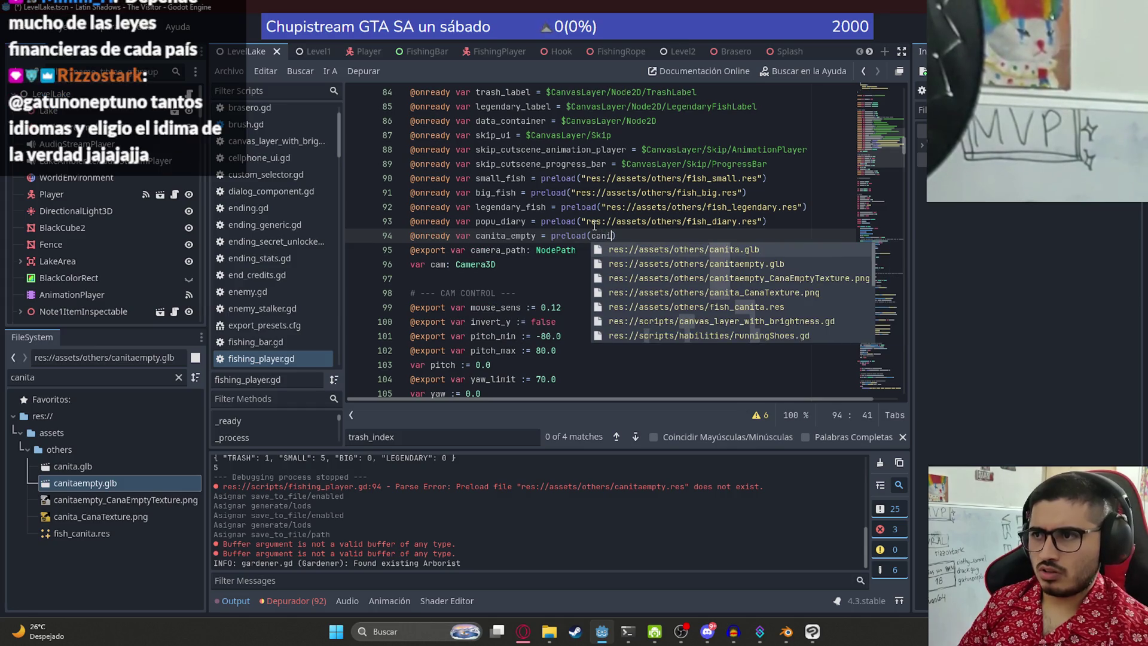
{"action": "left_click", "coordinate": [696, 306]}
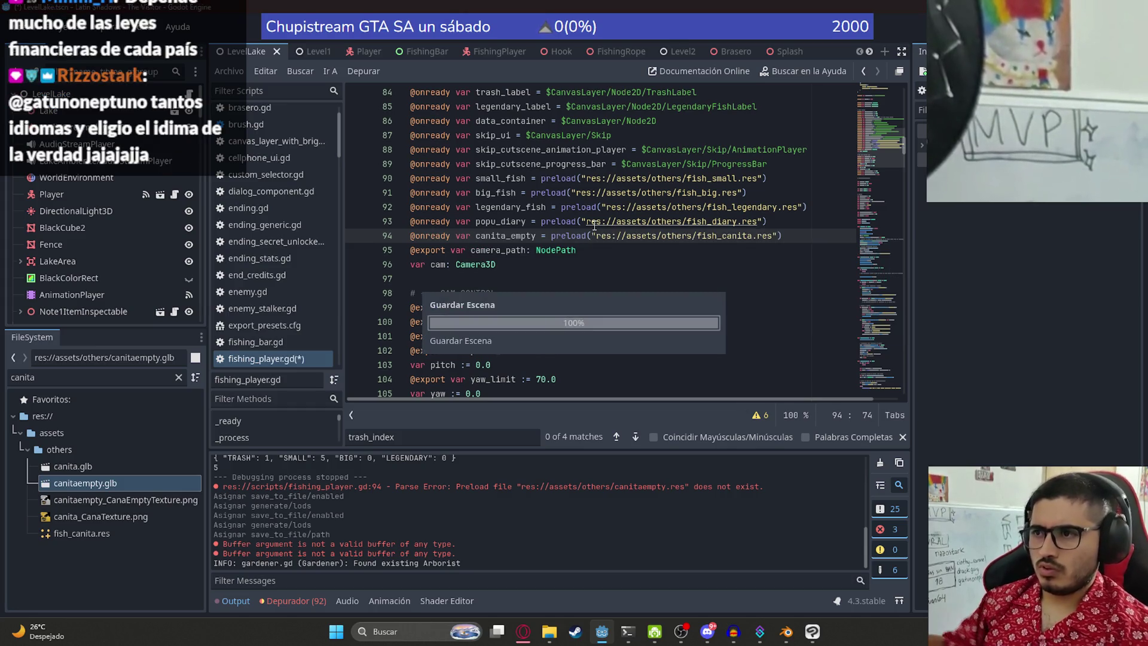
{"action": "left_click", "coordinate": [272, 73]}
{"action": "left_click", "coordinate": [296, 153]}
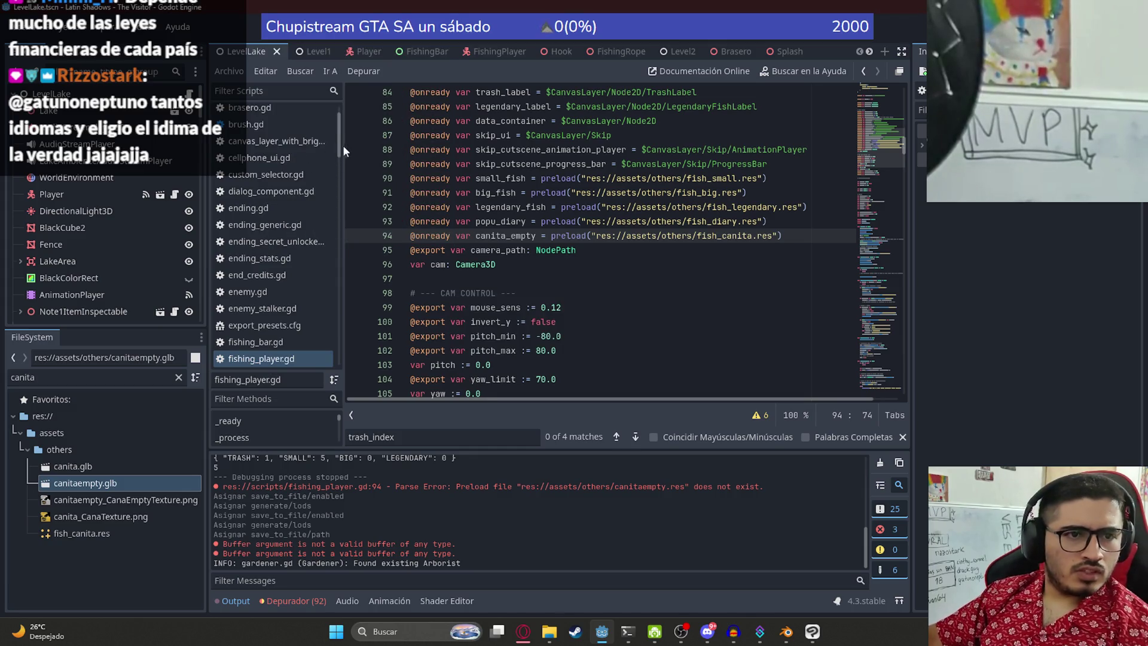
{"action": "key", "text": "F5"}
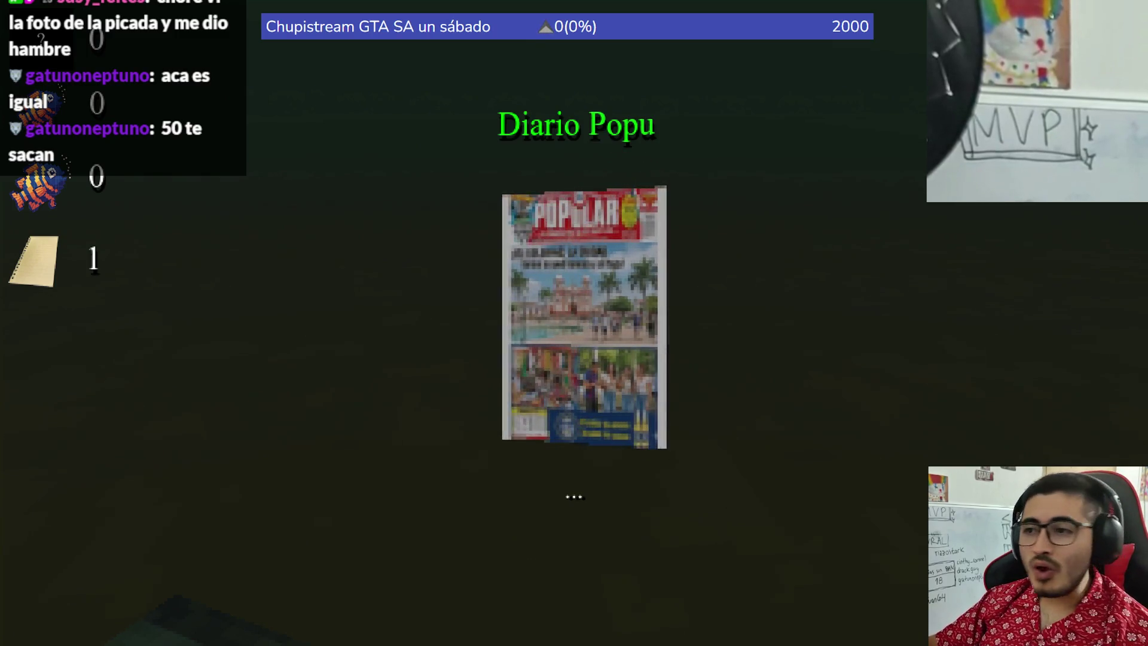
Step: Cast, hook and reel in a catch, then dismiss the Diario Popu trash result
{"action": "left_click", "coordinate": [574, 322]}
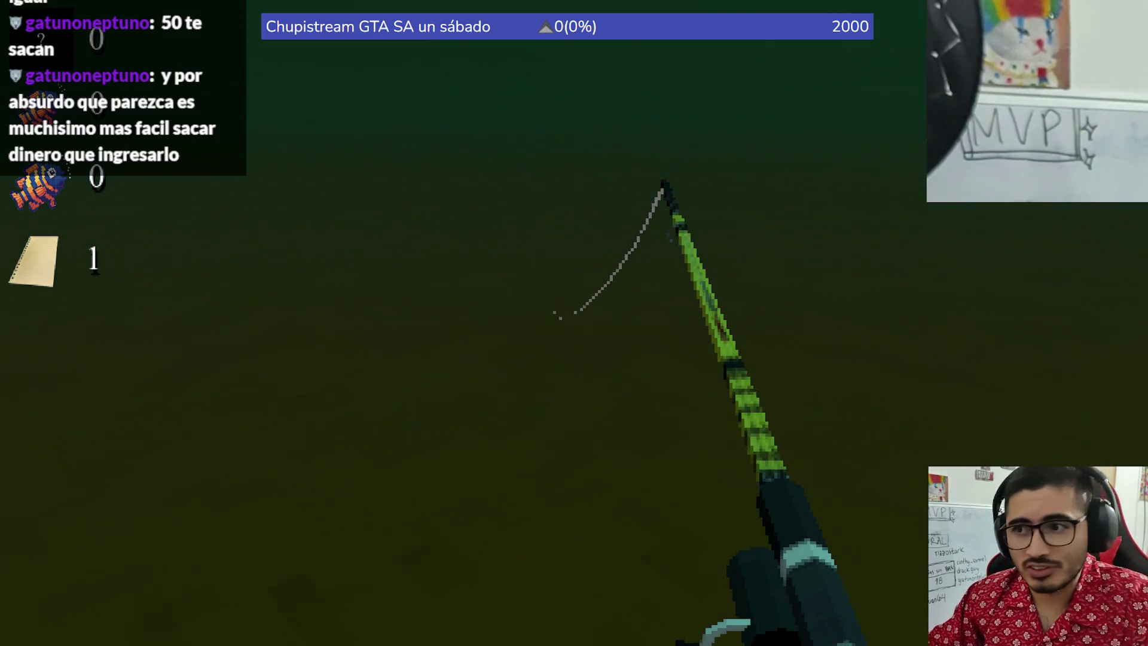
{"action": "right_click", "coordinate": [574, 323]}
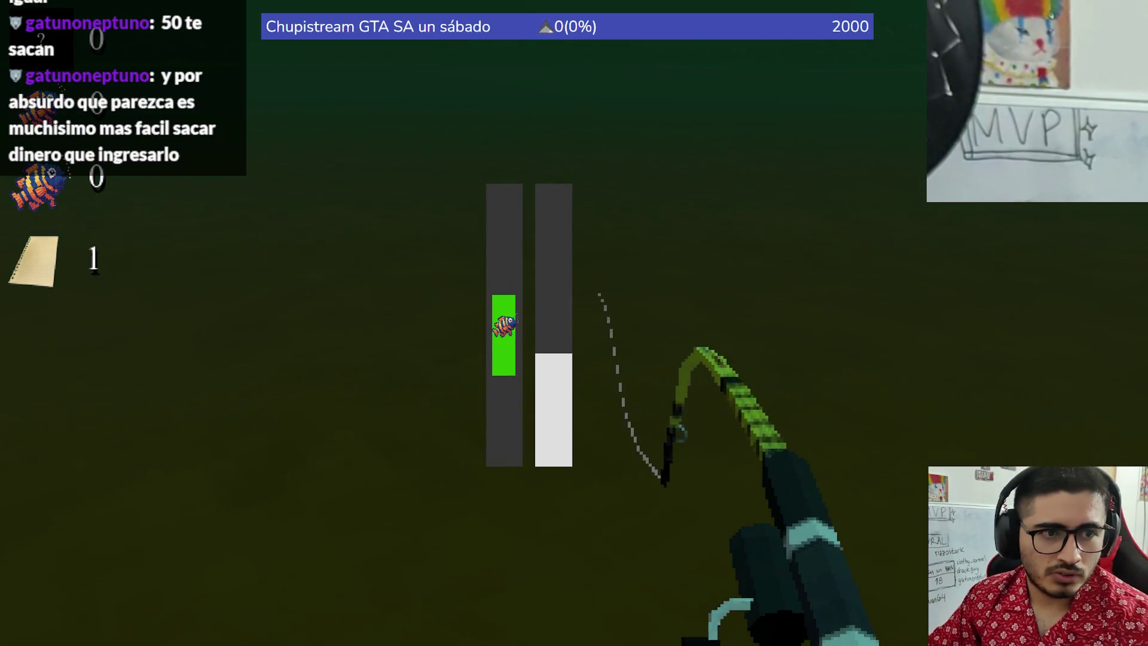
{"action": "left_click_drag", "start_coordinate": [573, 323], "coordinate": [574, 323]}
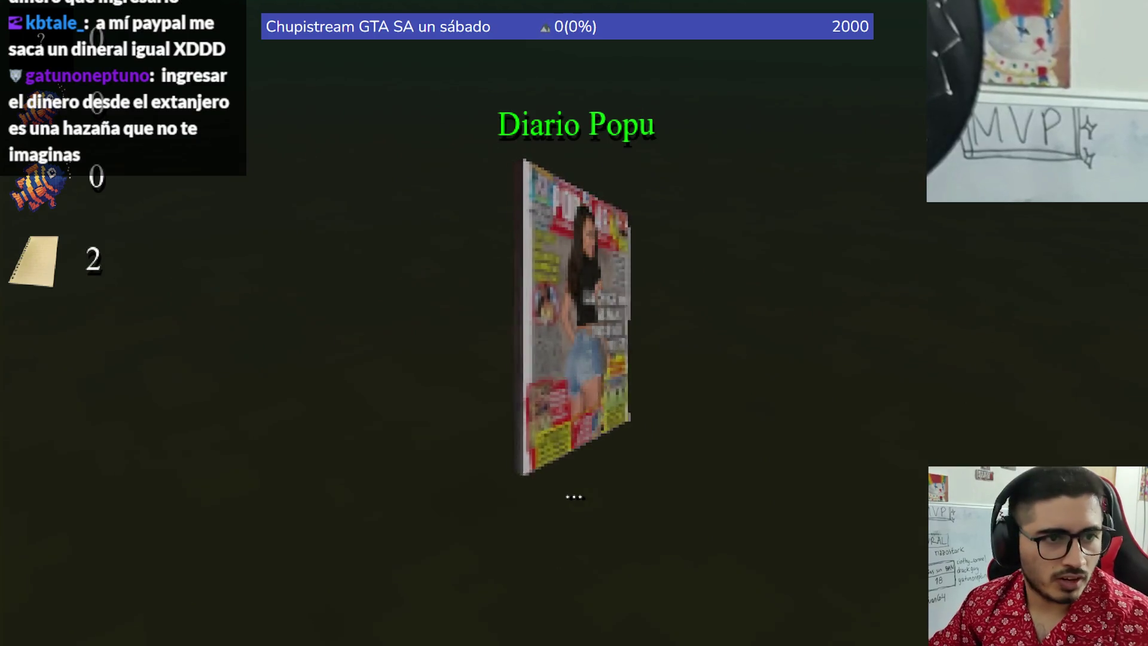
{"action": "left_click", "coordinate": [574, 323]}
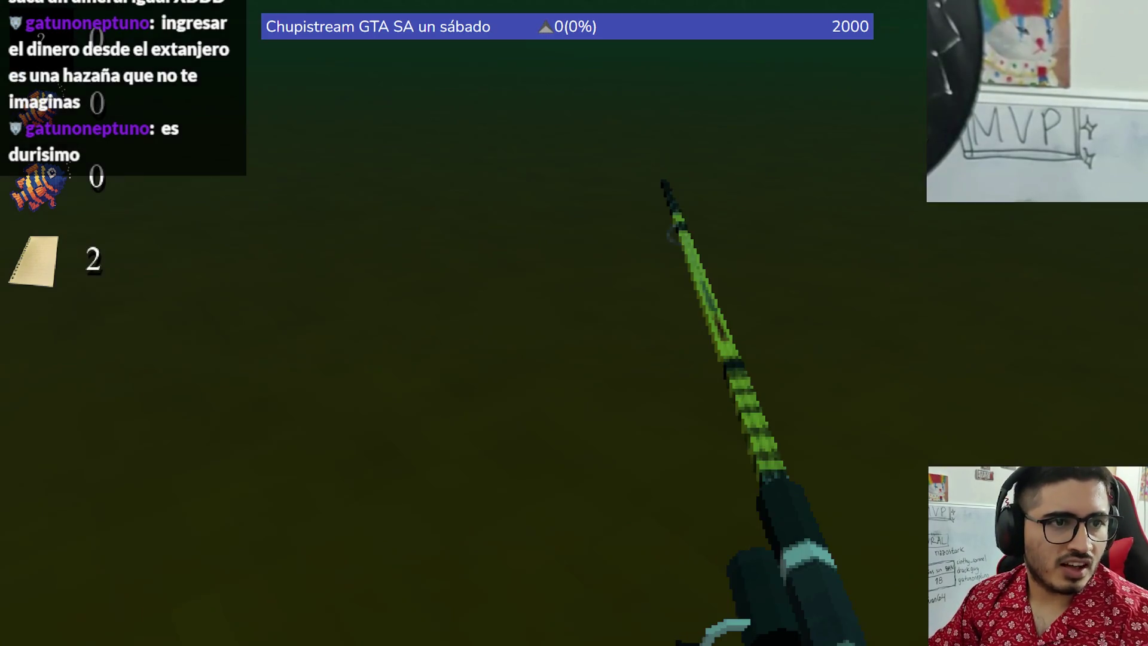
Step: Land a Tare'yi fish and an empty Caña 3 Jaguaretes can, then stop the game with F8
{"action": "left_click_drag", "start_coordinate": [574, 323], "coordinate": [573, 323]}
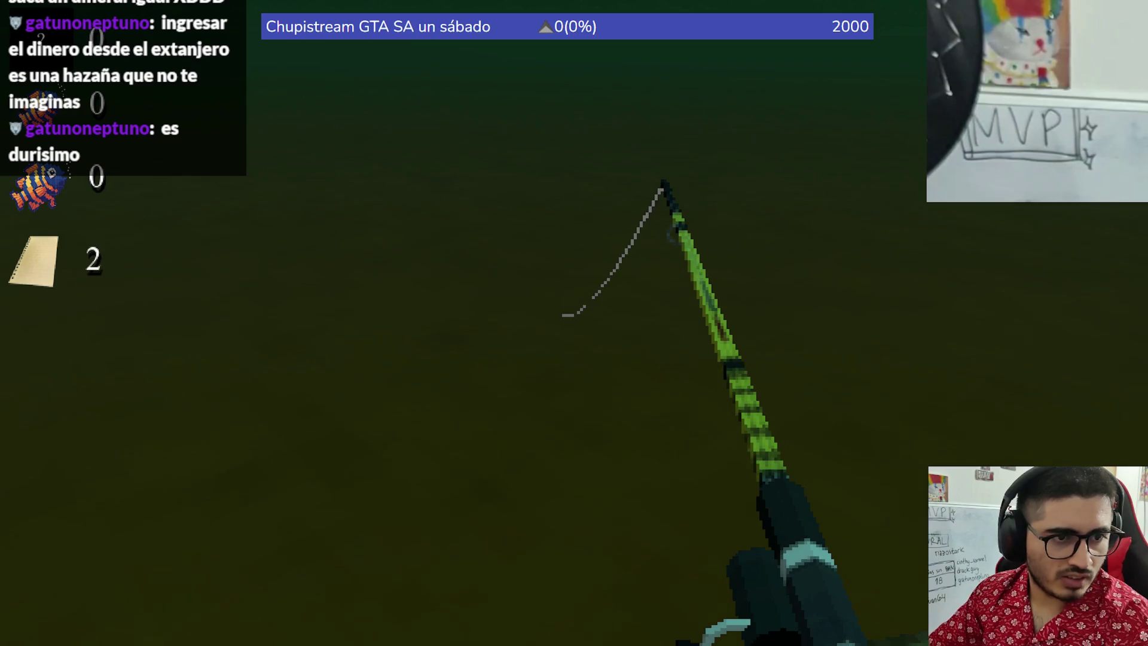
{"action": "left_click", "coordinate": [574, 323]}
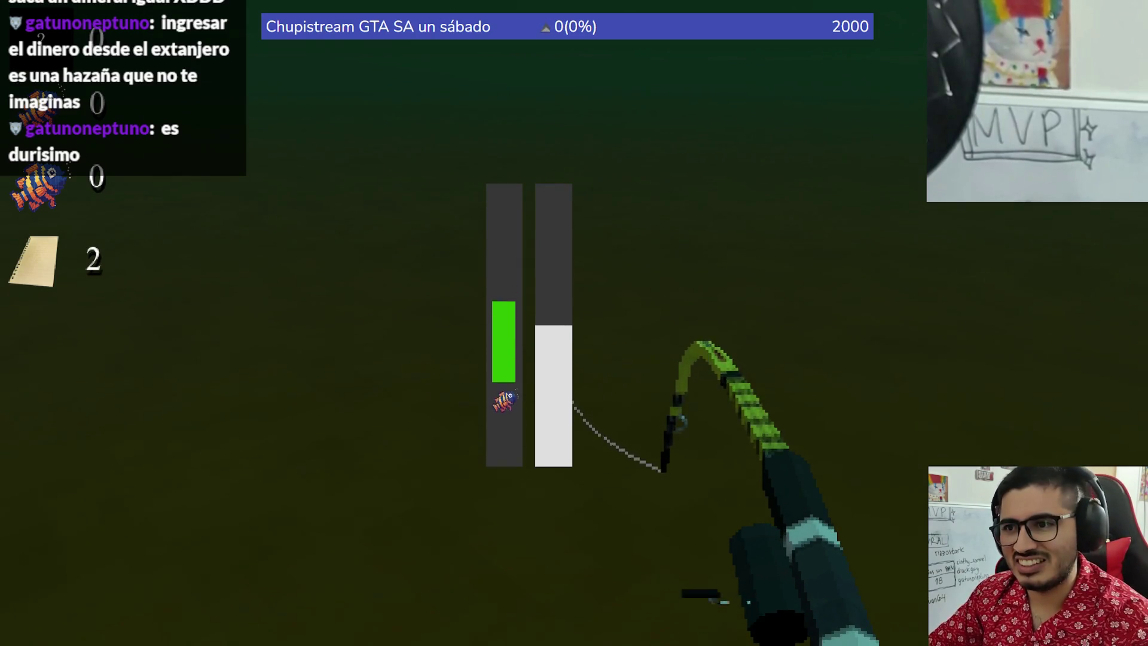
{"action": "left_click_drag", "start_coordinate": [574, 322], "coordinate": [574, 323]}
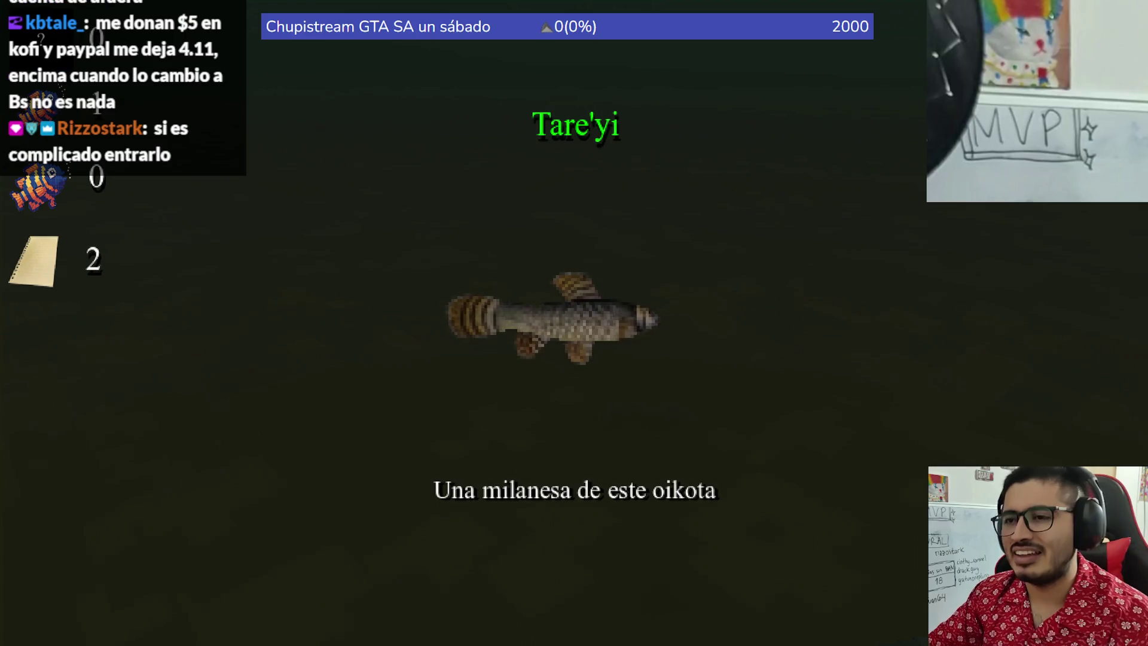
{"action": "left_click", "coordinate": [574, 322]}
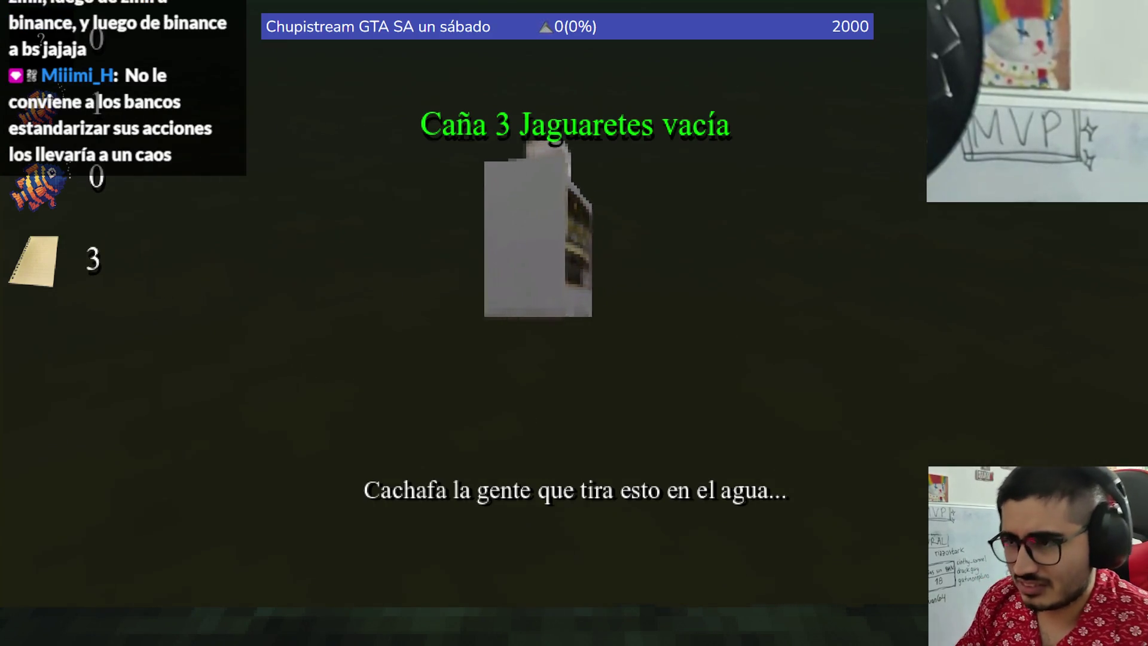
{"action": "key", "text": "F8"}
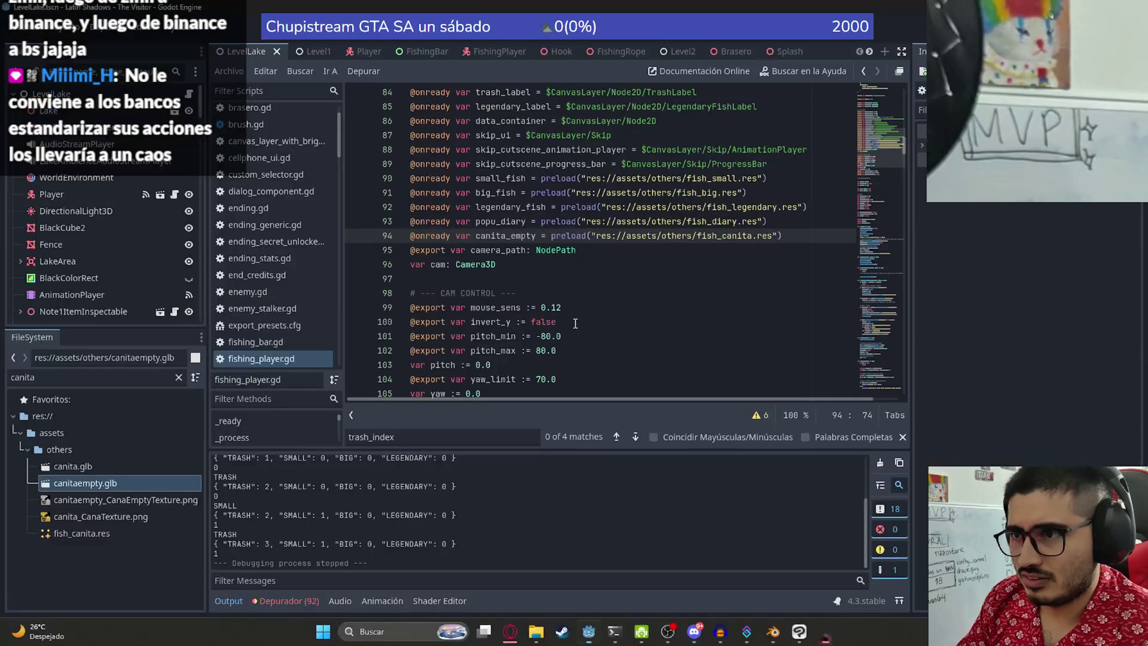
Step: Move set_camera_height(-0.2) from the canita_empty branch to under mi.mesh = popu_diary, and save
{"action": "double_click", "coordinate": [506, 236]}
{"action": "key", "text": "ctrl+f"}
{"action": "key", "text": "Return"}
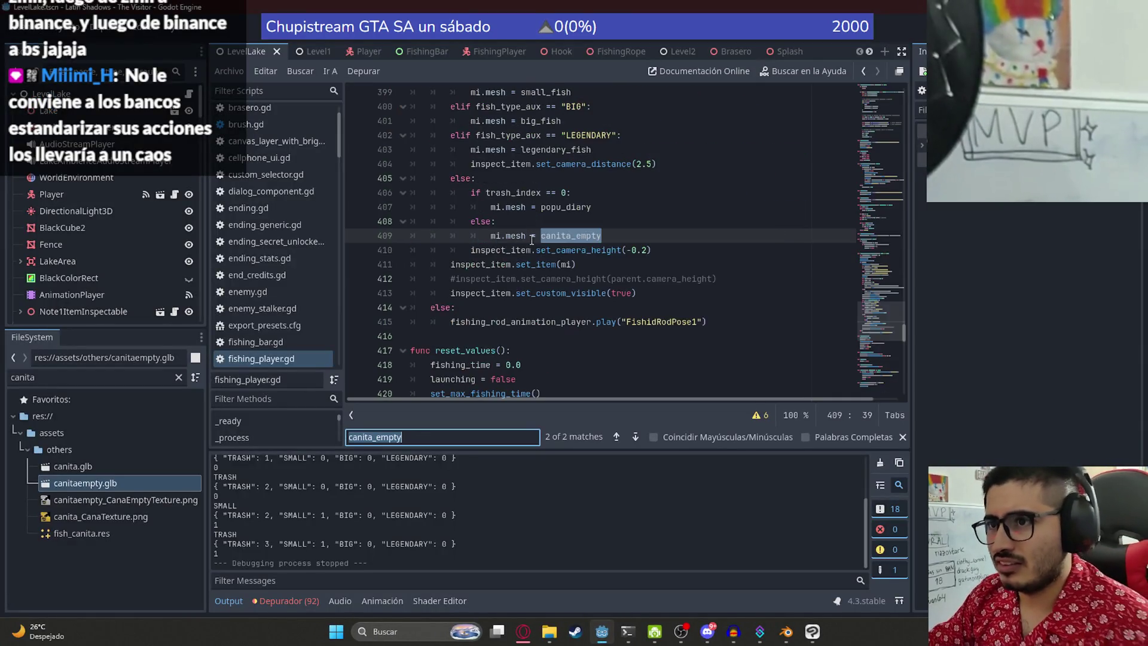
{"action": "left_click_drag", "start_coordinate": [653, 250], "coordinate": [464, 249]}
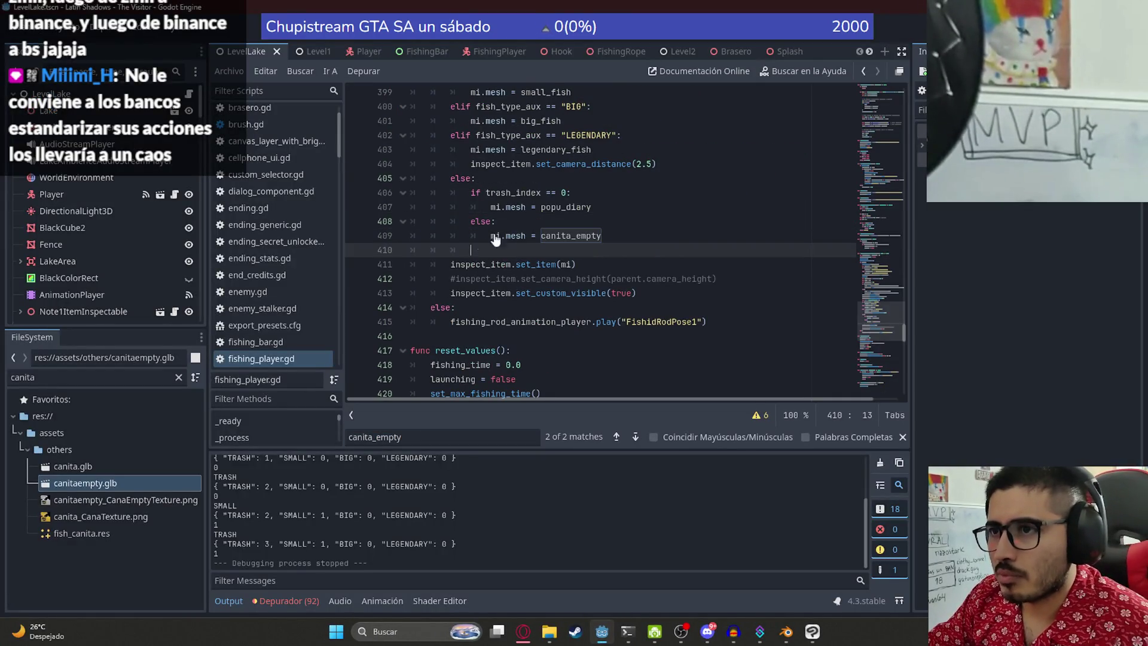
{"action": "left_click", "coordinate": [610, 209]}
{"action": "key", "text": "Return"}
{"action": "left_click", "coordinate": [643, 248]}
{"action": "key", "text": "Down"}
{"action": "key", "text": "BackSpace"}
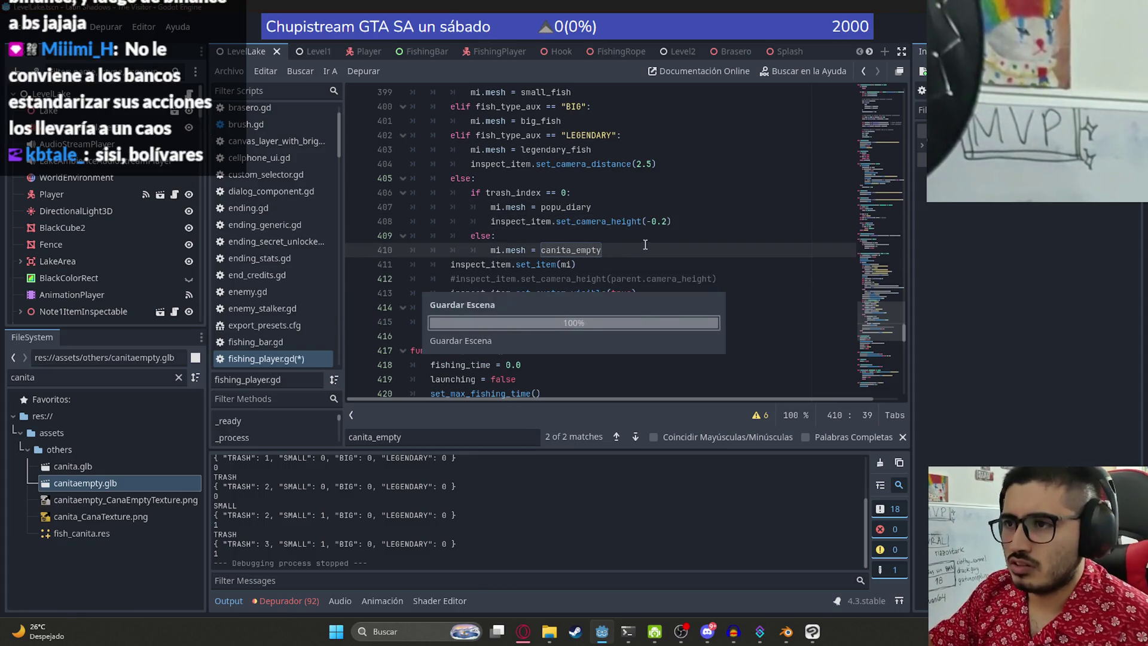
{"action": "left_click", "coordinate": [523, 632]}
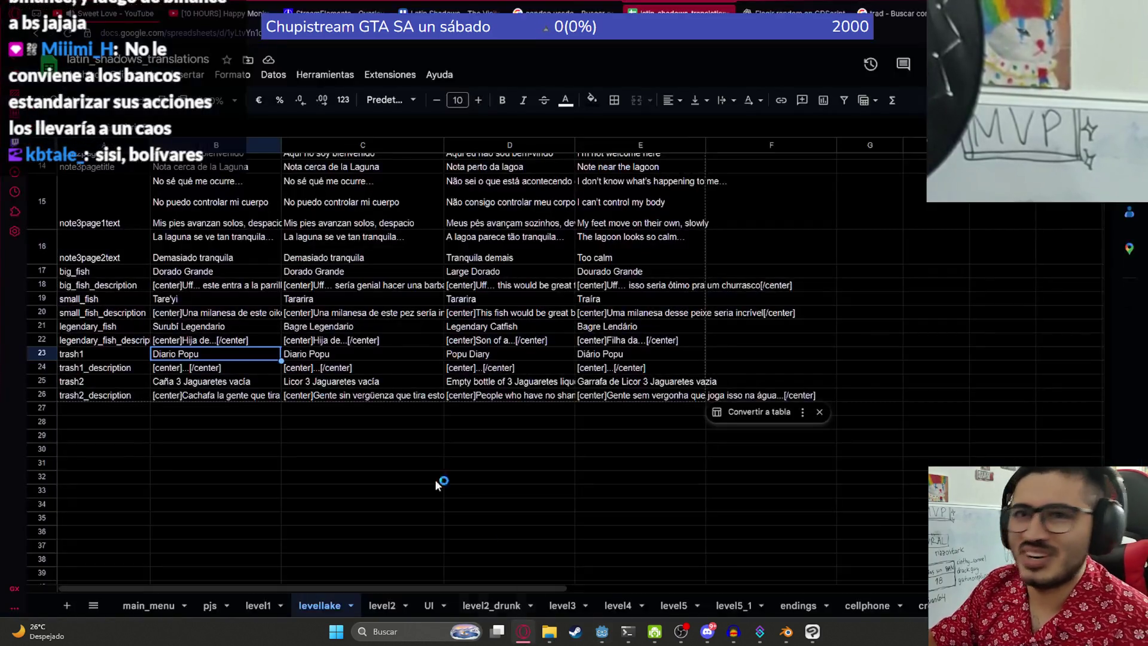
Step: Switch to the Happy Monkey Circle YouTube tab and toggle the video to full screen
{"action": "left_click", "coordinate": [239, 13]}
{"action": "double_click", "coordinate": [264, 243]}
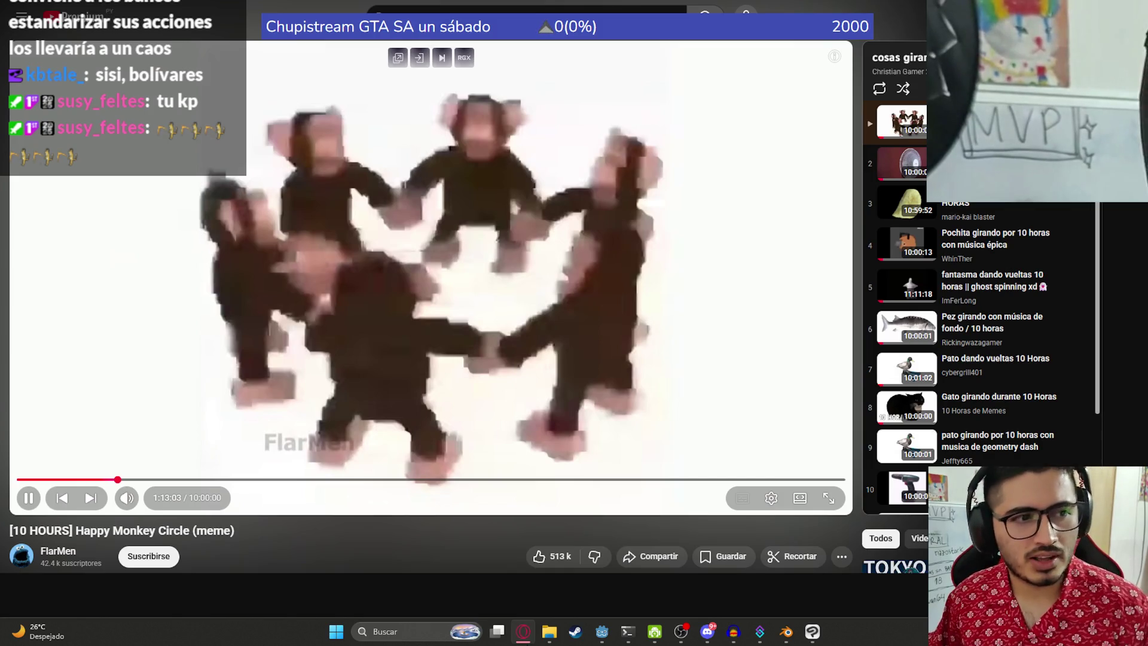
Step: Minimize Opera from the taskbar so the Godot script editor is in front
{"action": "mouse_move", "coordinate": [548, 631]}
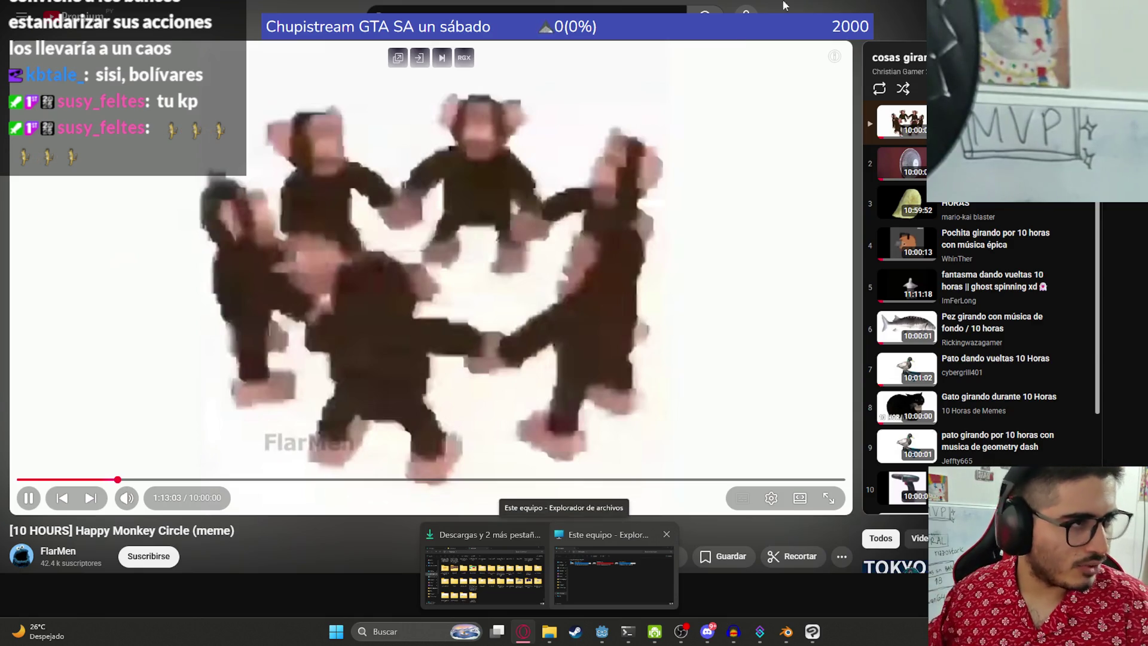
{"action": "left_click", "coordinate": [529, 636]}
{"action": "left_click", "coordinate": [529, 636]}
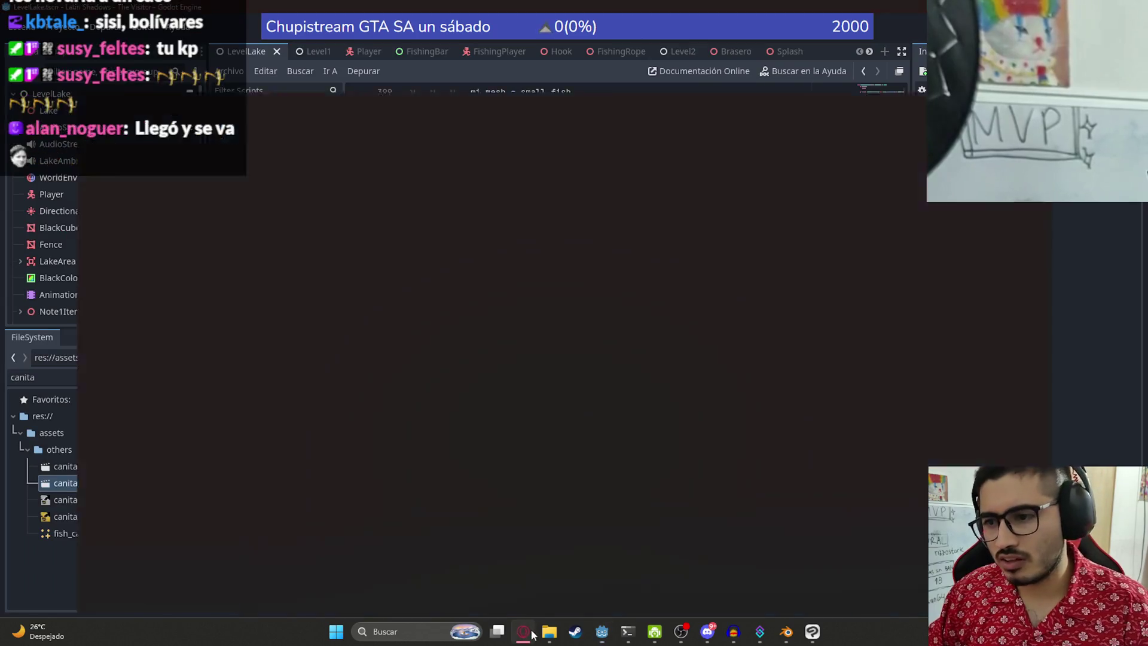
Step: Resume playback of the Happy Monkey Circle video
{"action": "left_click", "coordinate": [328, 324]}
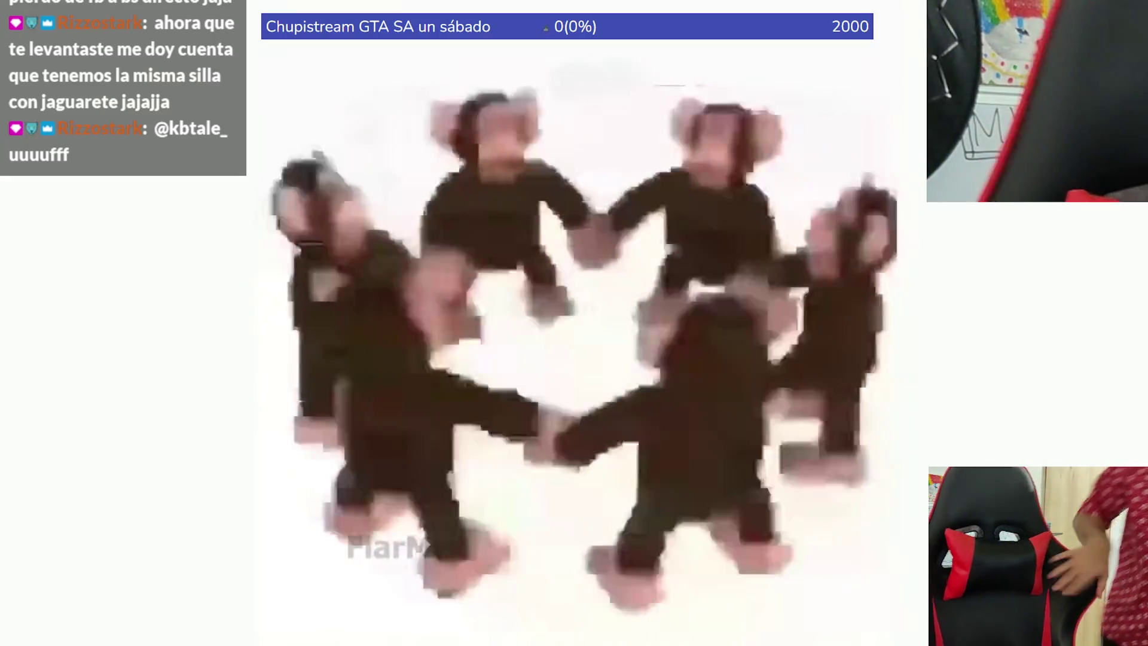
Step: Pause the full-screen Happy Monkey Circle video and switch to the tab playing the city pop track 'Mystical Composer'
{"action": "key", "text": "space"}
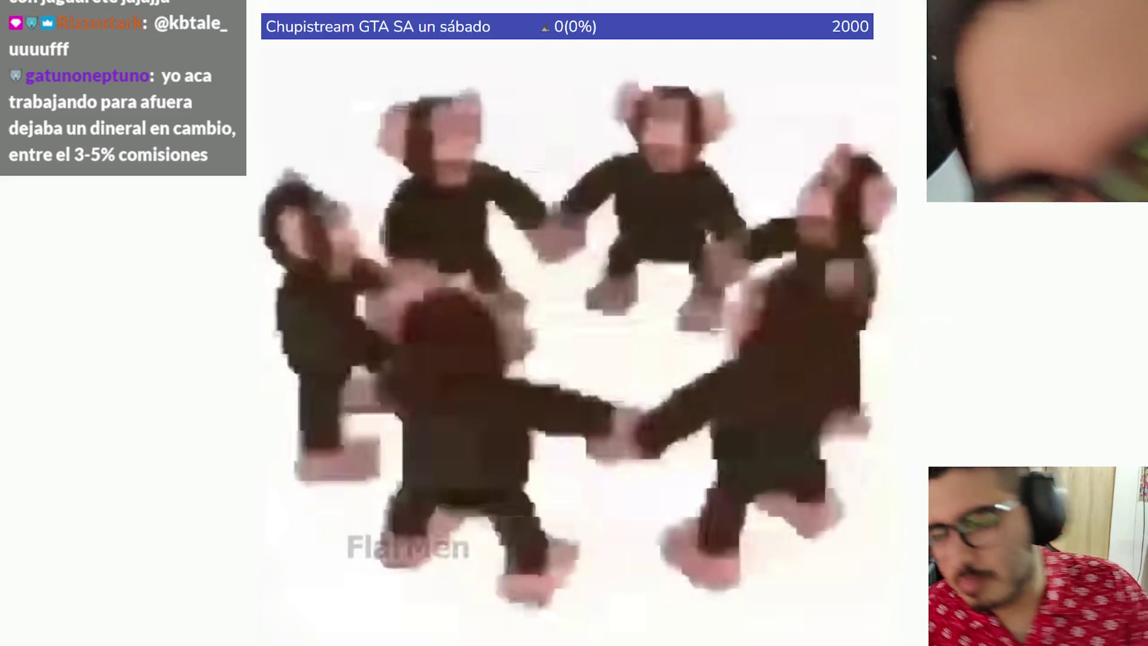
{"action": "key", "text": "Escape"}
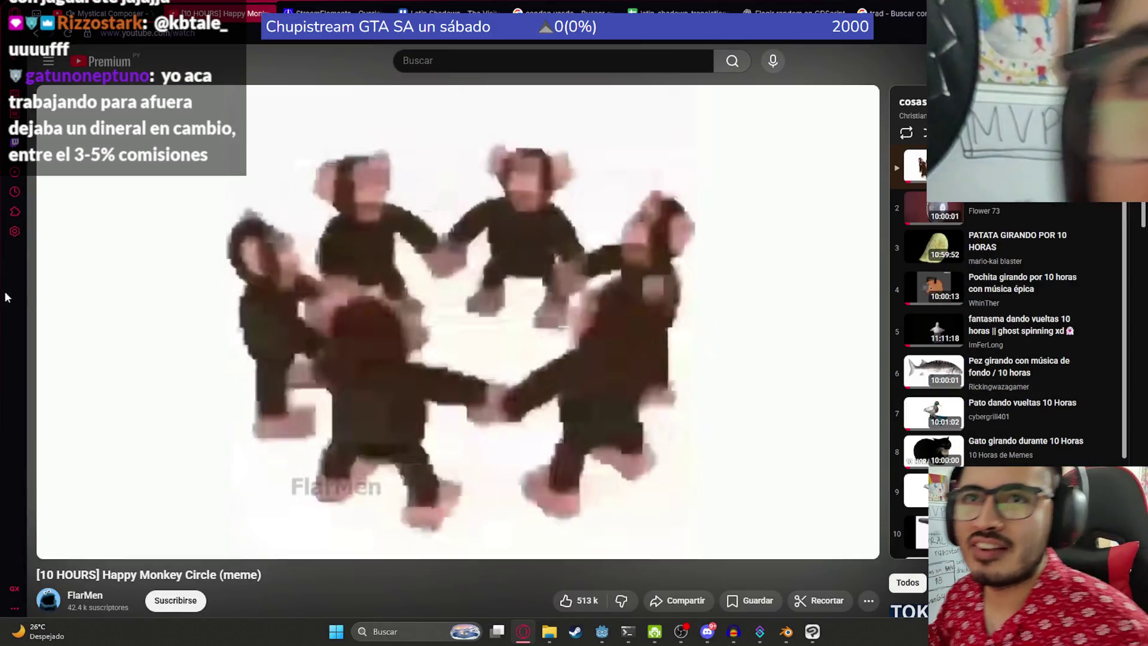
{"action": "key", "text": "ctrl+shift+Tab"}
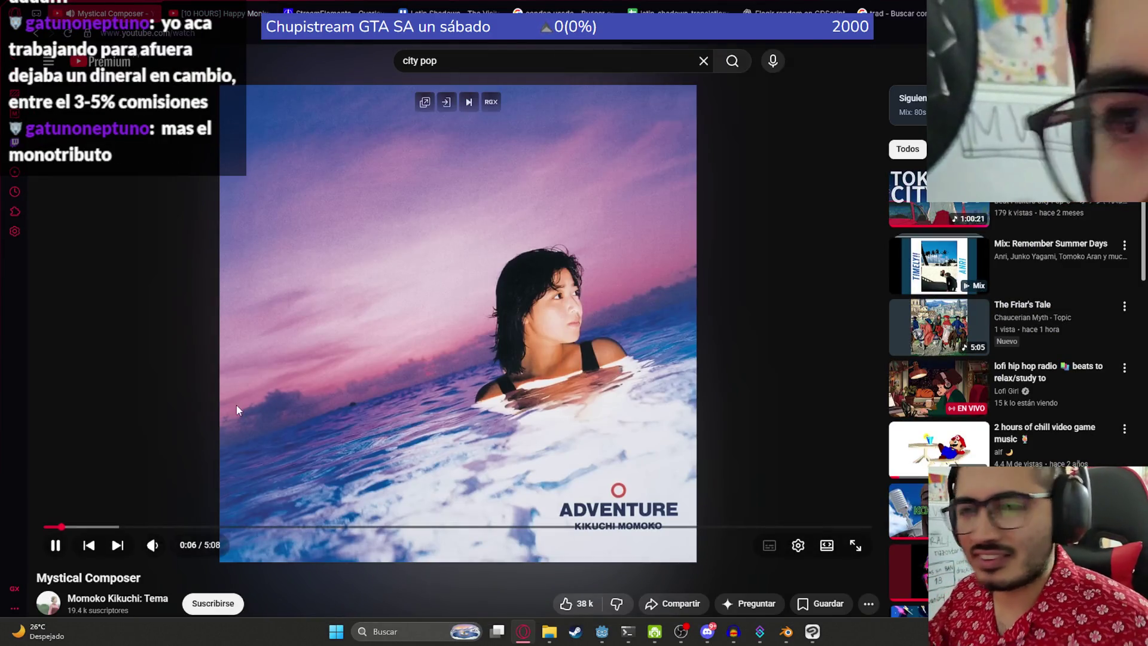
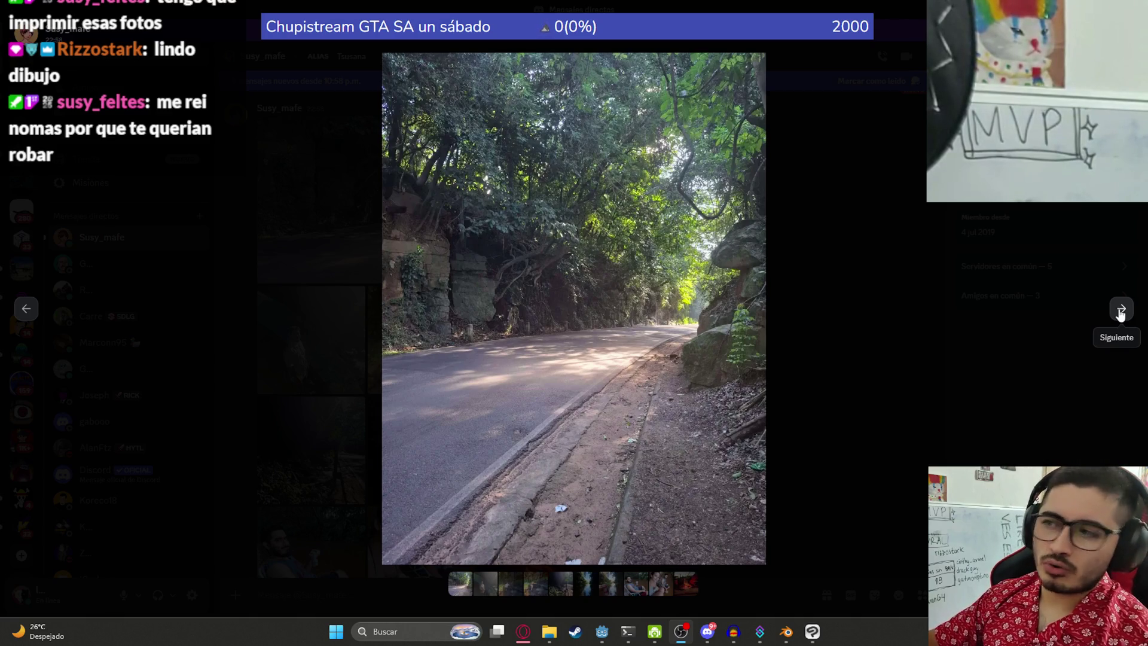
Step: Advance to the sunlit photo of the man, then zoom in and back to normal fit
{"action": "left_click", "coordinate": [1121, 309]}
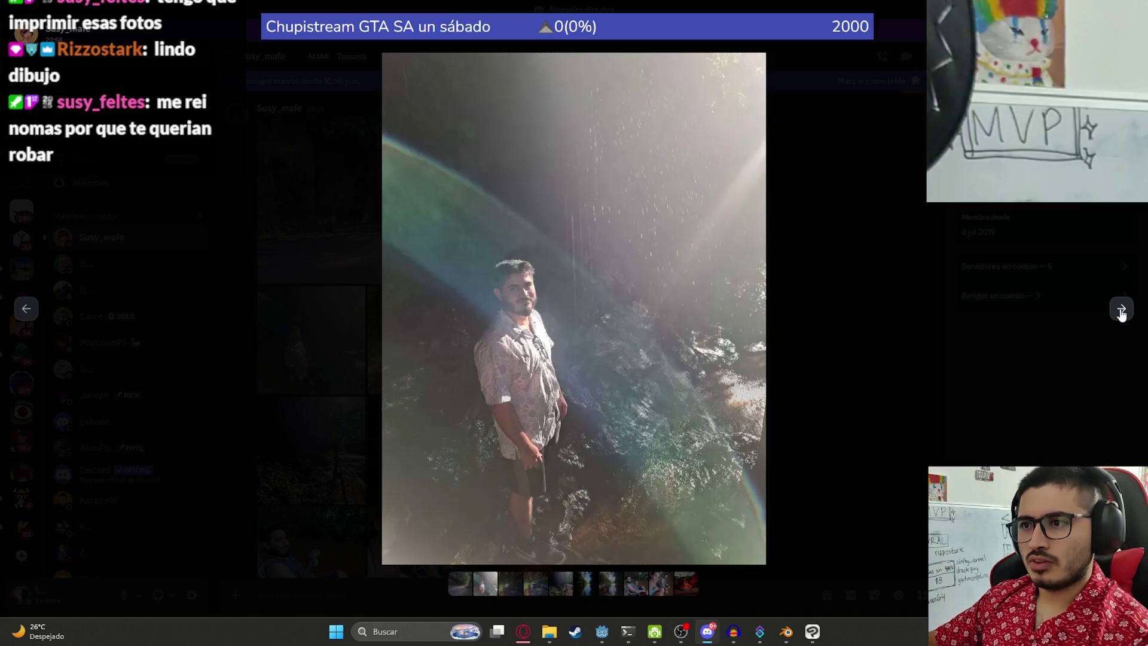
{"action": "left_click", "coordinate": [485, 385]}
{"action": "left_click", "coordinate": [528, 405]}
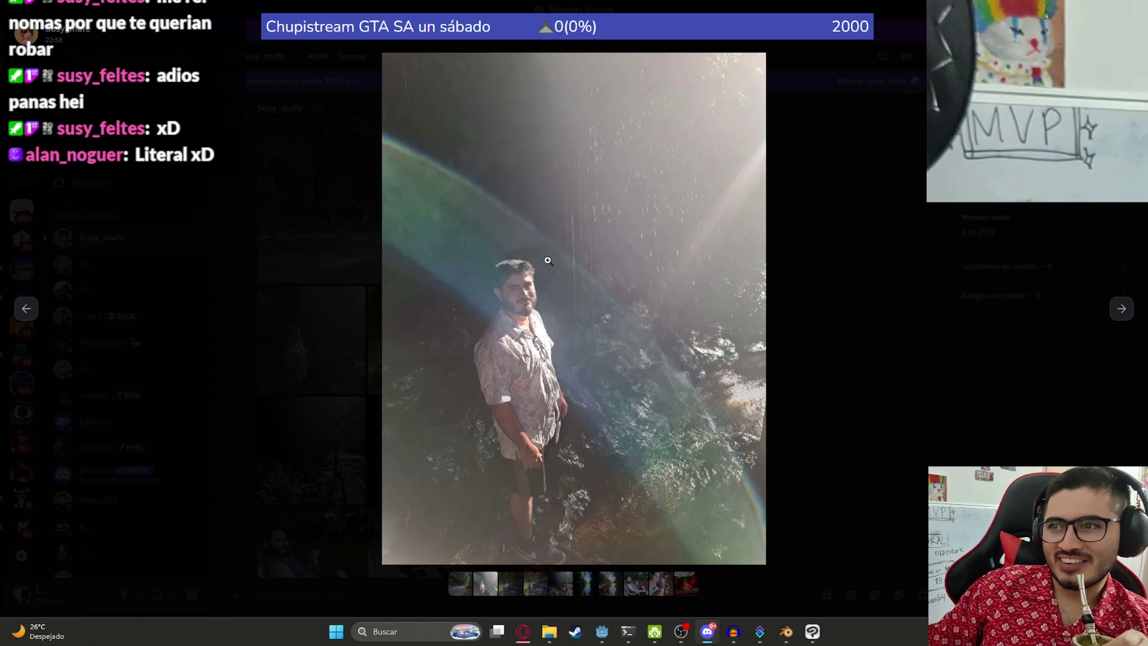
Step: Go forward to the man under the waterfall, step back once, return, and enlarge it
{"action": "left_click", "coordinate": [1121, 309]}
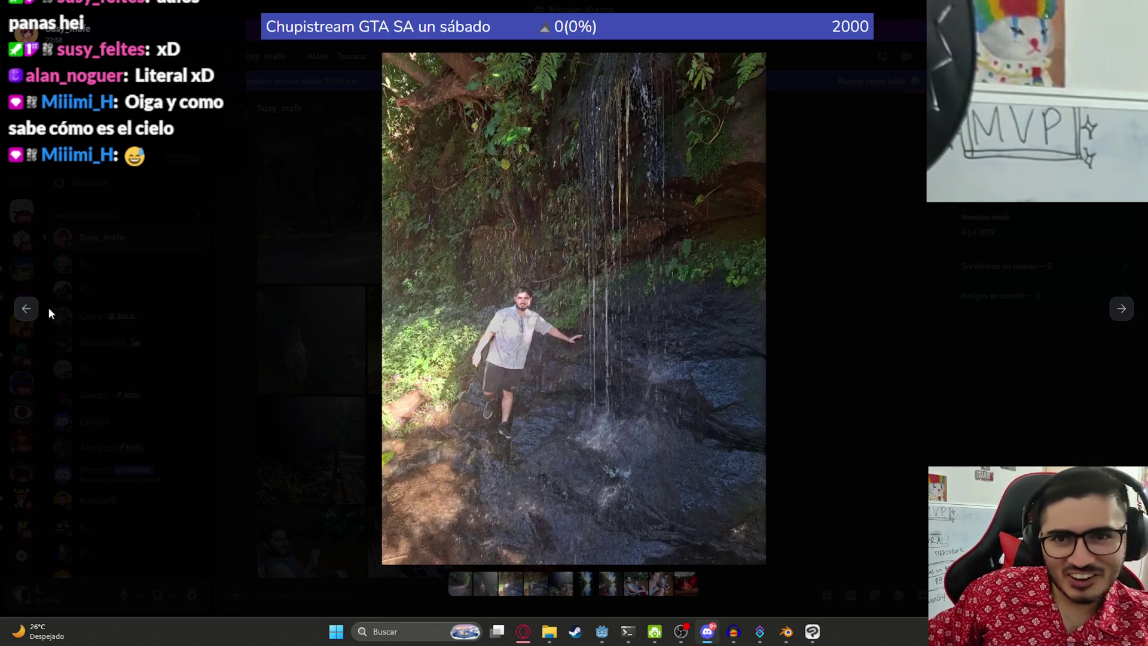
{"action": "left_click", "coordinate": [26, 308]}
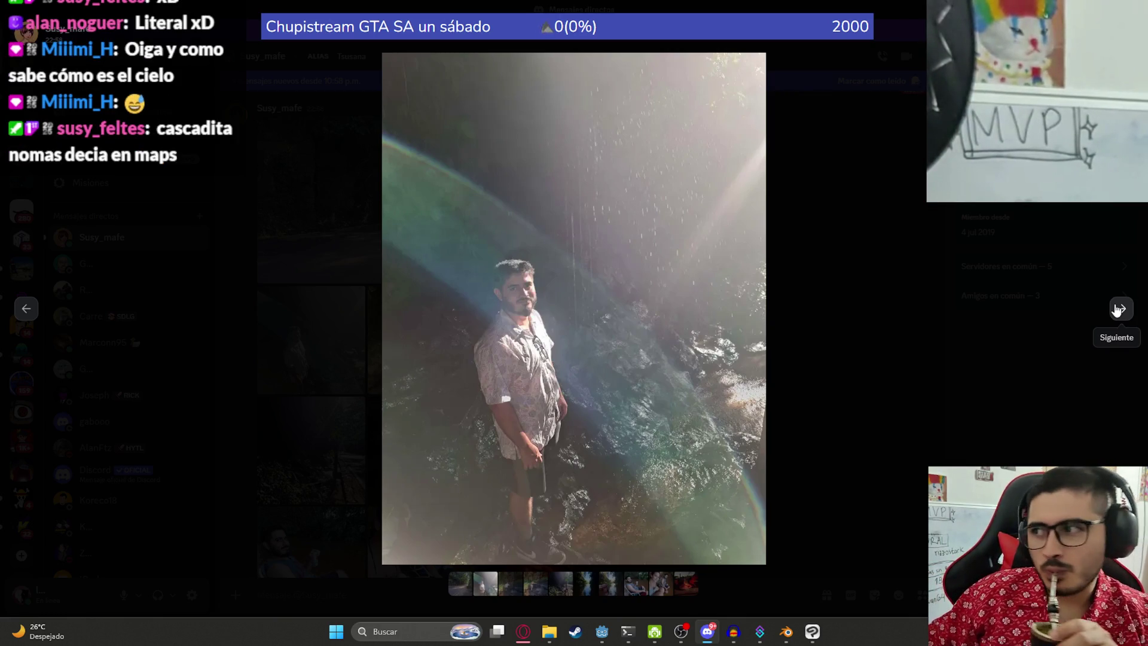
{"action": "left_click", "coordinate": [1118, 308]}
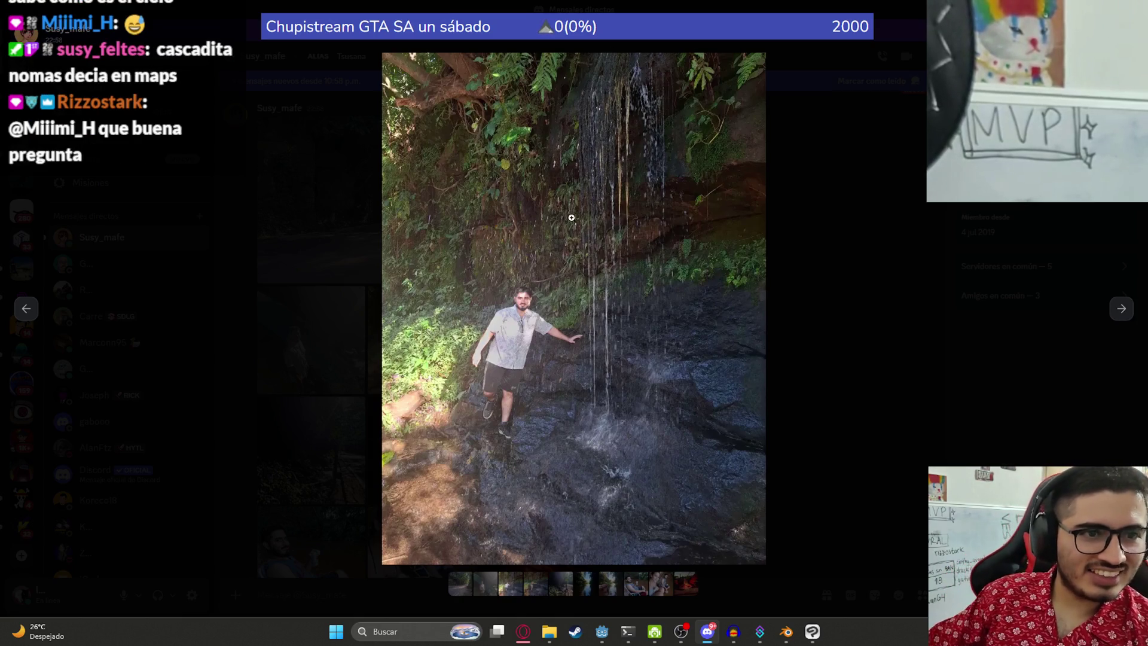
{"action": "left_click", "coordinate": [510, 341]}
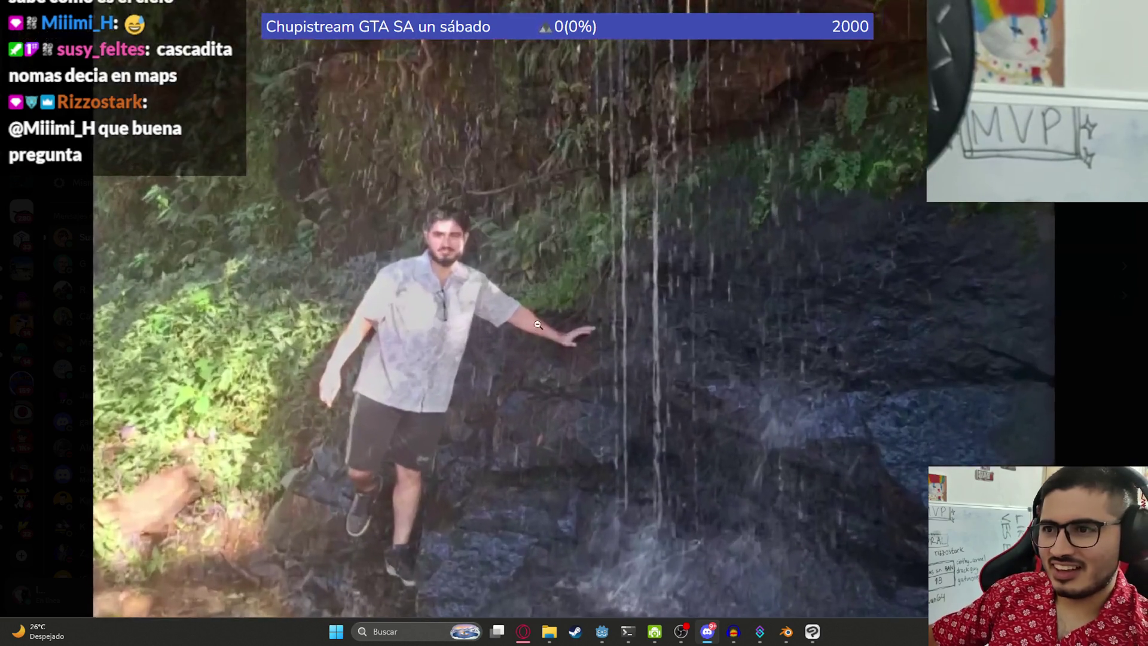
Step: Shrink the waterfall photo to fit, then page past the woman and the sunlit roadside to the river reflection
{"action": "left_click", "coordinate": [617, 298]}
{"action": "left_click", "coordinate": [1121, 309]}
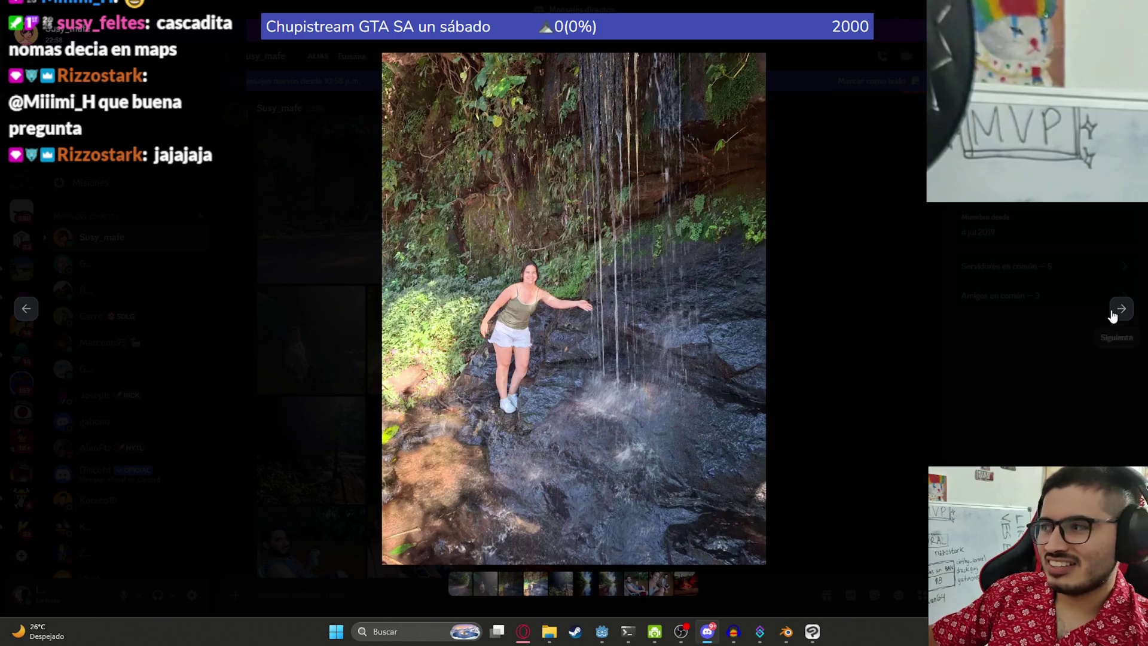
{"action": "left_click", "coordinate": [1119, 316]}
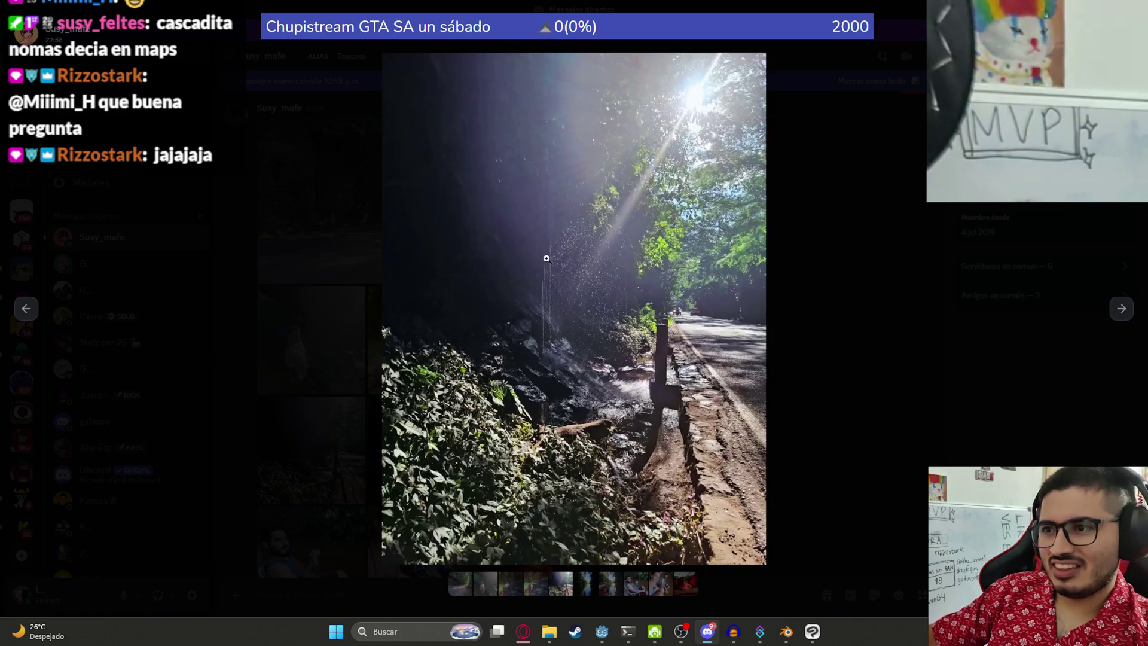
{"action": "left_click", "coordinate": [1117, 316]}
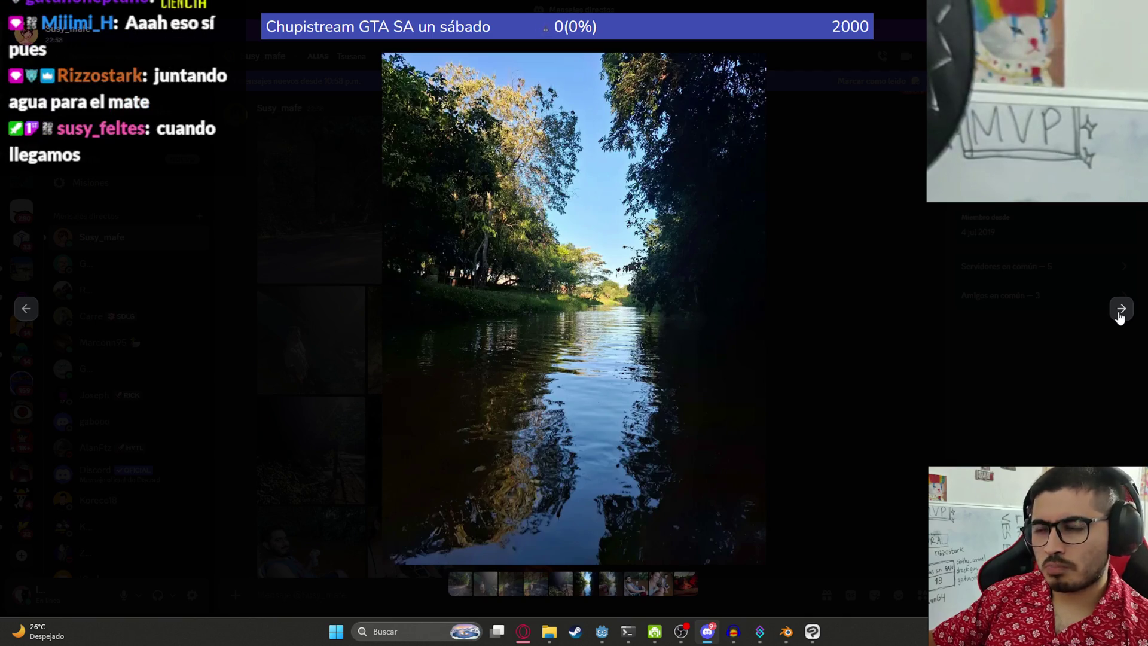
Step: Page to the man sitting in the river, zooming in on the can and the man in the chair, then fit
{"action": "left_click", "coordinate": [1120, 317]}
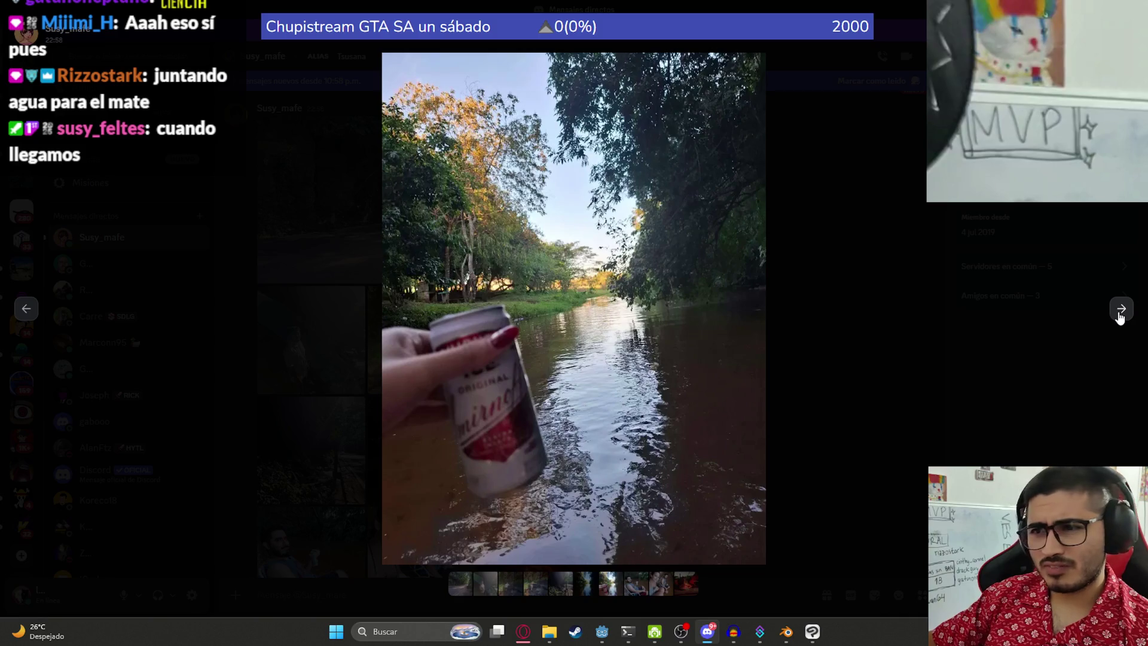
{"action": "left_click", "coordinate": [1121, 308]}
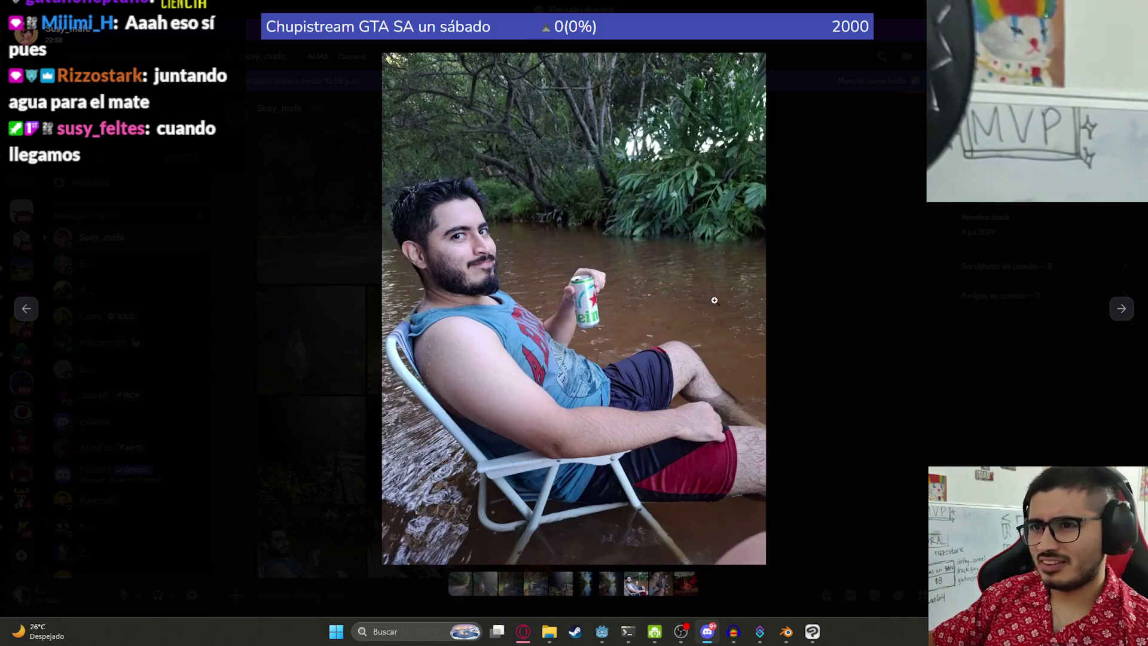
{"action": "left_click", "coordinate": [603, 298]}
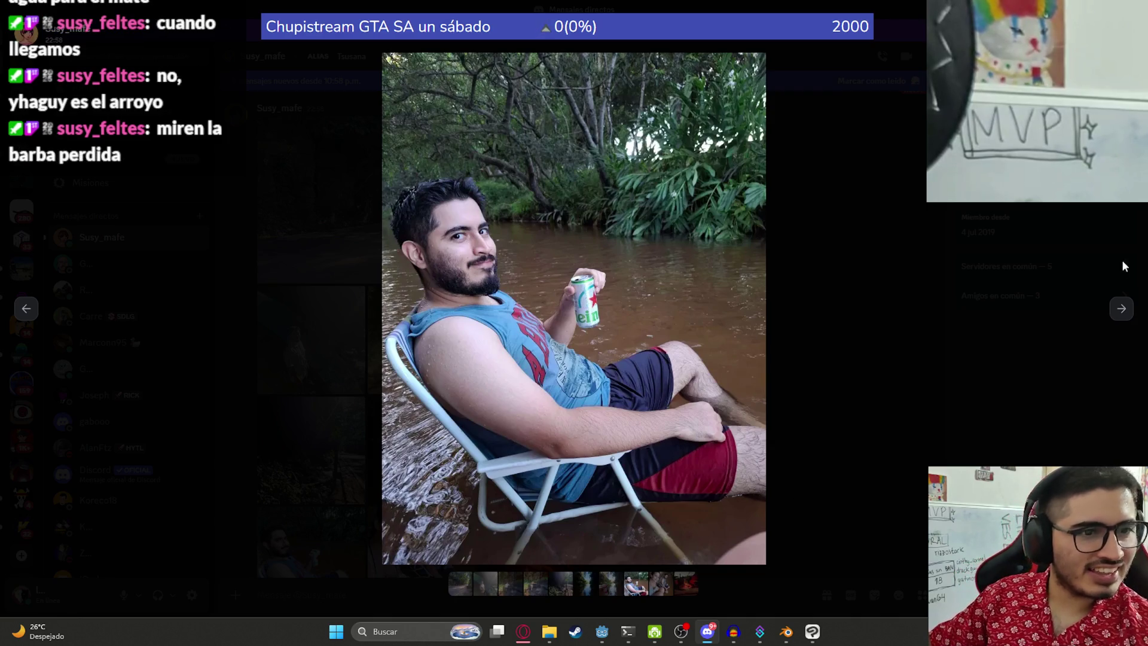
{"action": "left_click", "coordinate": [459, 234]}
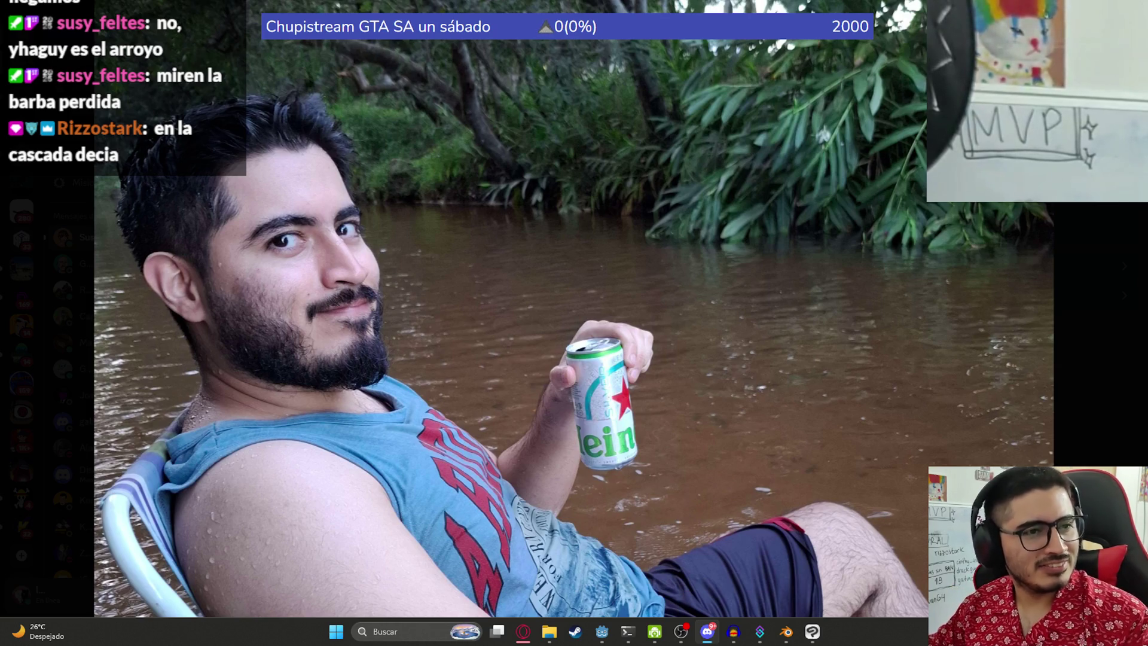
{"action": "left_click", "coordinate": [1110, 331]}
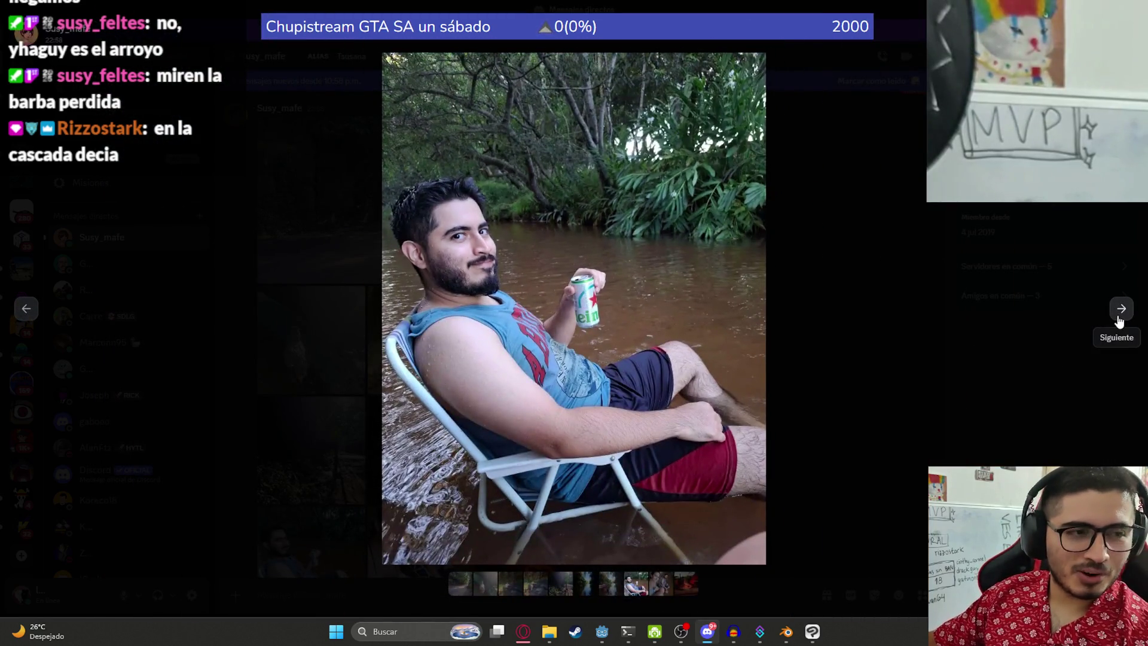
Step: Page past the woman and man in the river to the campfire, wrapping to the forest road
{"action": "left_click", "coordinate": [1120, 317]}
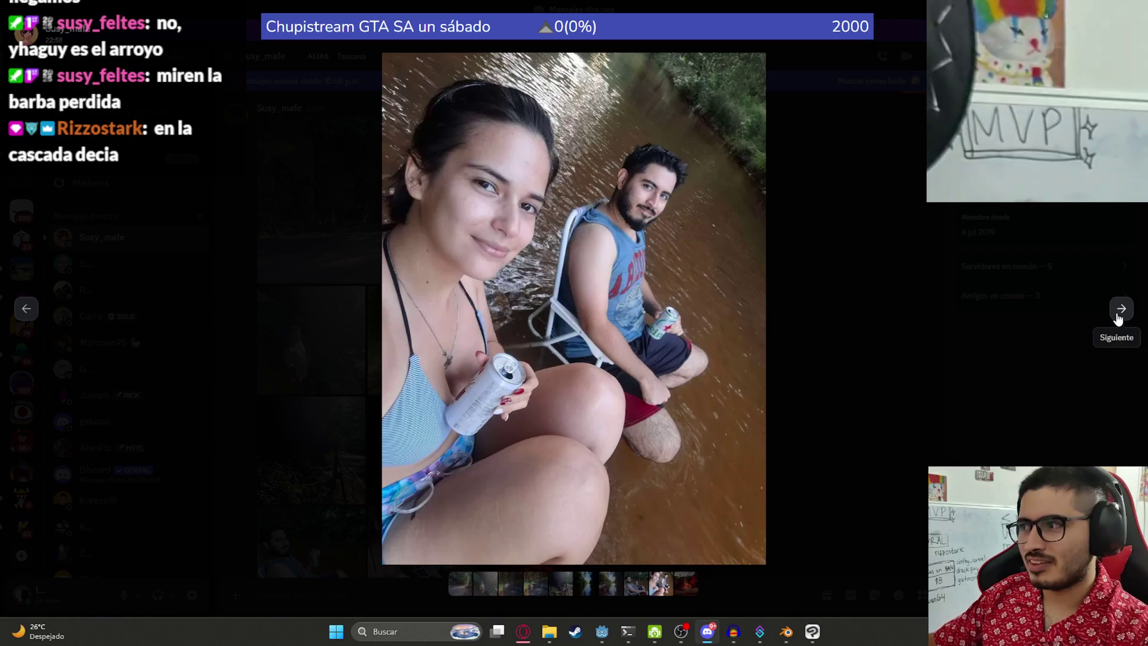
{"action": "left_click", "coordinate": [1120, 308]}
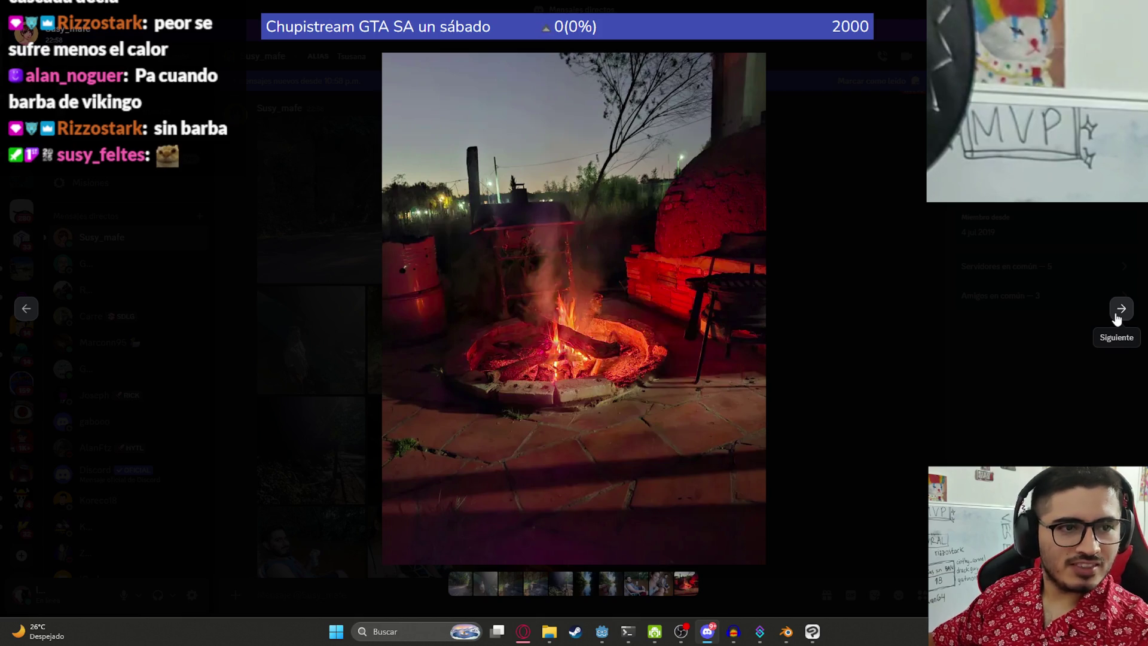
{"action": "left_click", "coordinate": [1120, 309]}
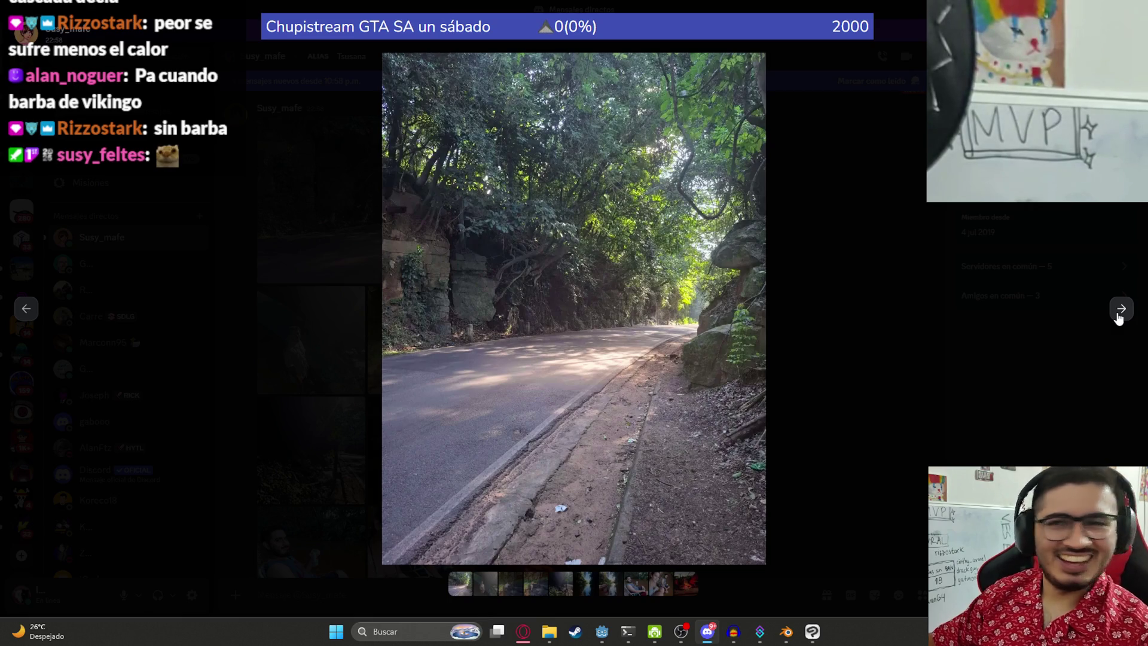
Step: Page forward through the waterfall, river and campfire photos until wrapping back to the forest road
{"action": "left_click", "coordinate": [1119, 317]}
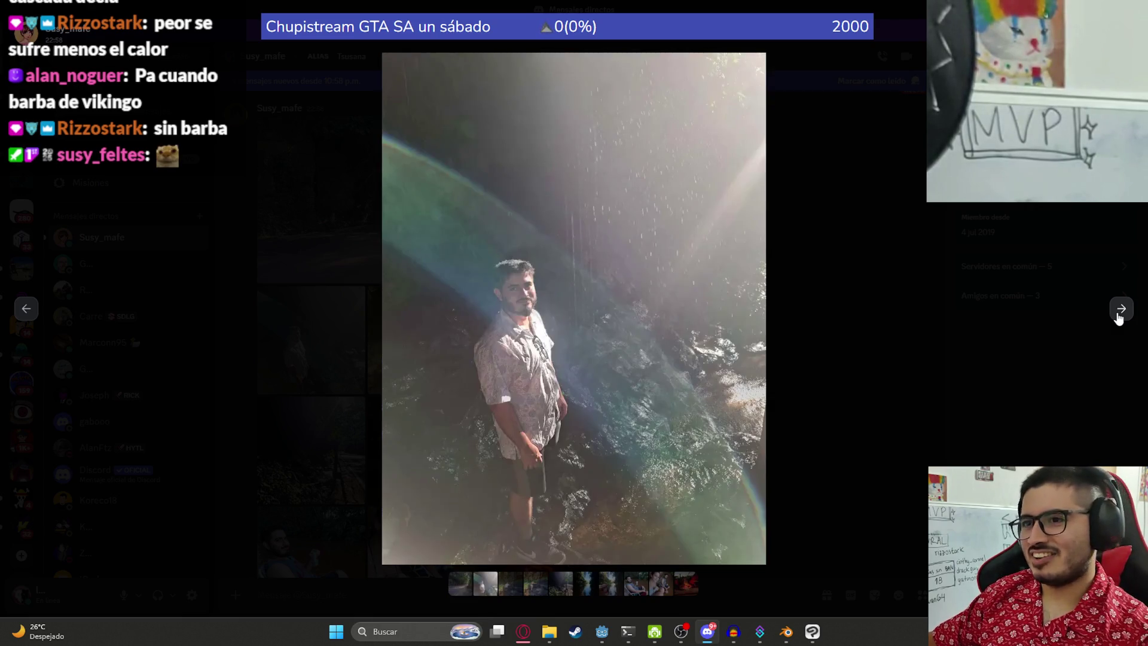
{"action": "left_click", "coordinate": [1119, 316]}
{"action": "left_click", "coordinate": [1118, 317]}
{"action": "left_click", "coordinate": [1119, 317]}
{"action": "left_click", "coordinate": [1119, 317]}
{"action": "left_click", "coordinate": [1119, 316]}
{"action": "left_click", "coordinate": [1118, 316]}
{"action": "left_click", "coordinate": [1119, 317]}
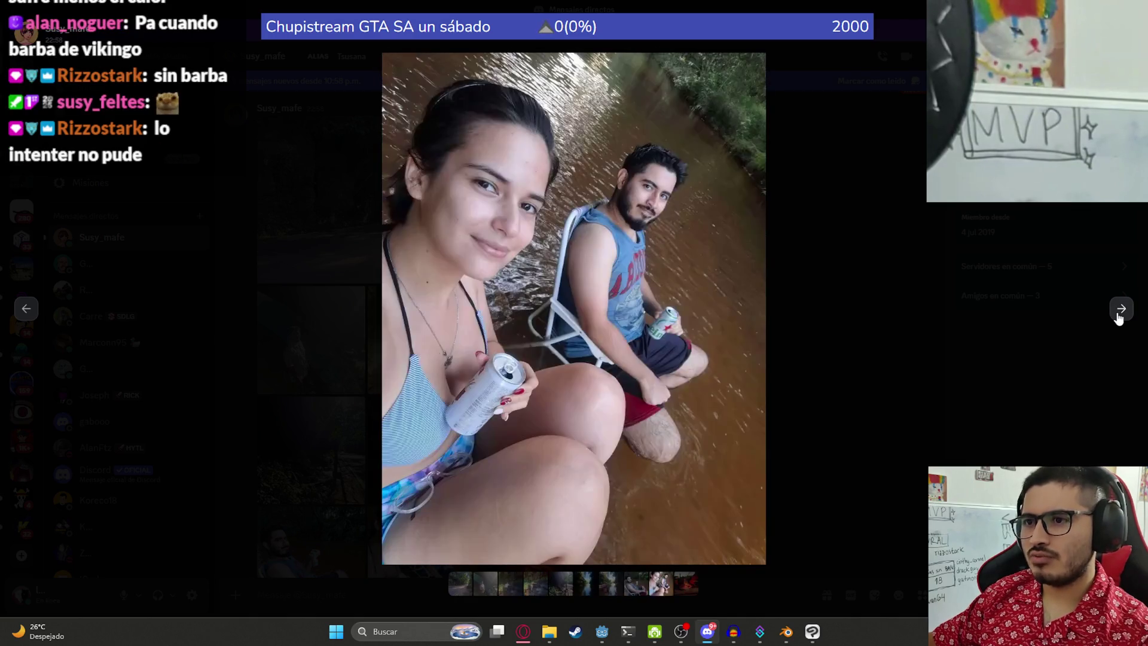
{"action": "left_click", "coordinate": [1118, 317]}
{"action": "left_click", "coordinate": [1118, 318]}
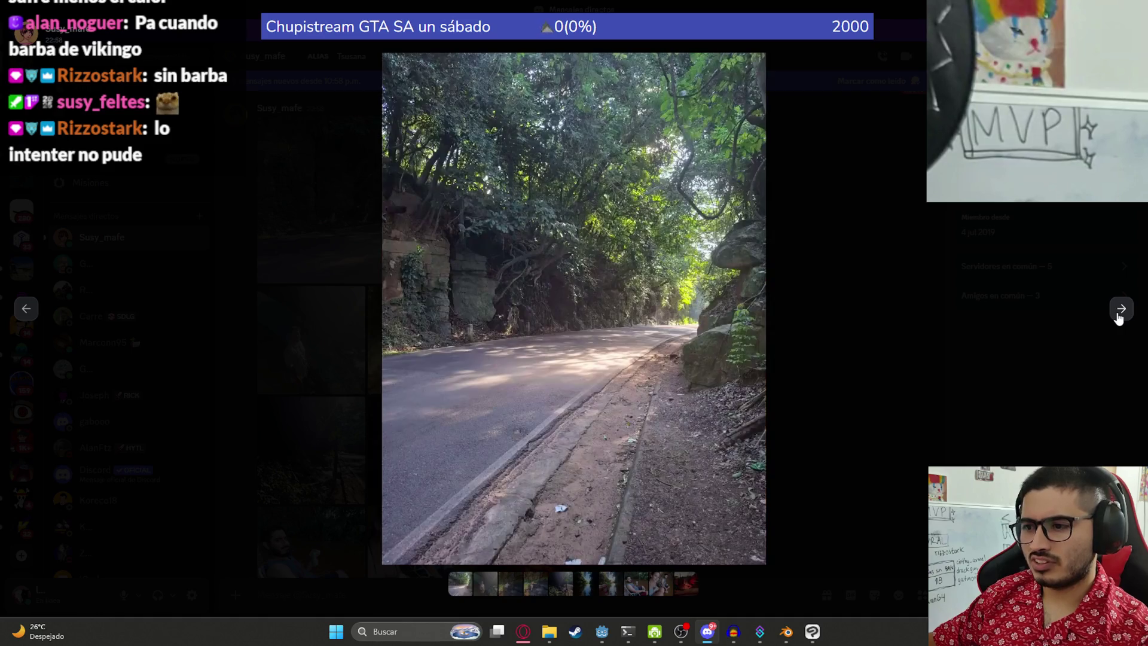